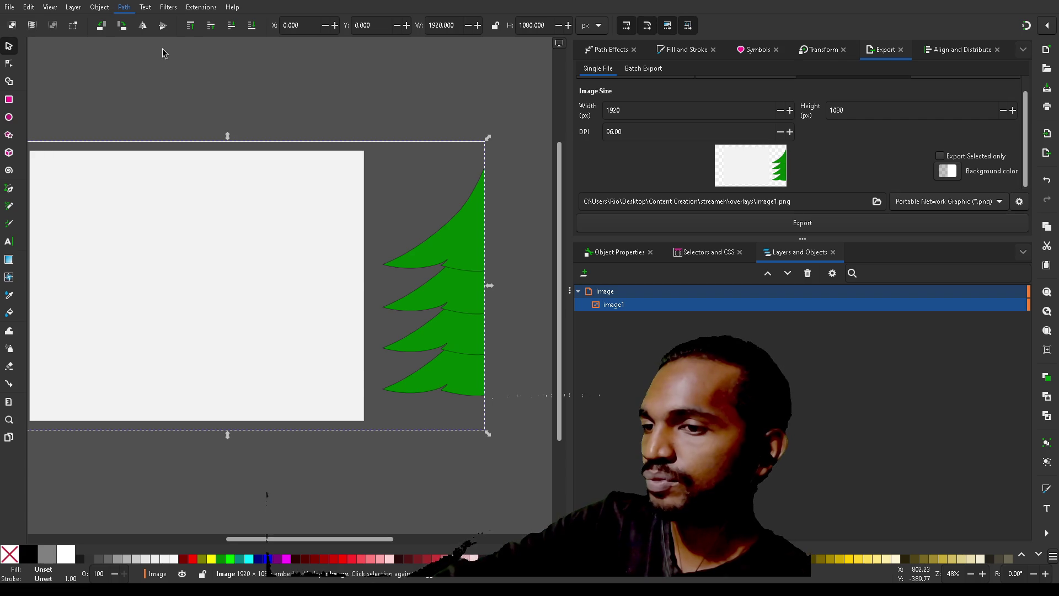
- Open Trace Bitmap for the tree image and set Speckles to 0 on the Single scan tab
key(shift+alt+b)
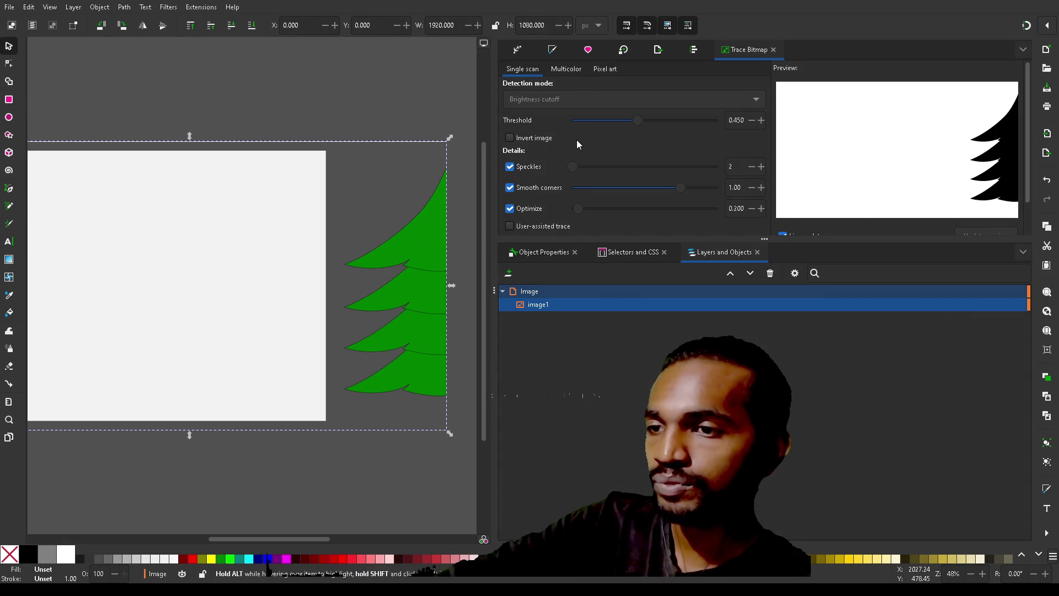
scroll(576, 140, down, 3)
scroll(577, 140, up, 2)
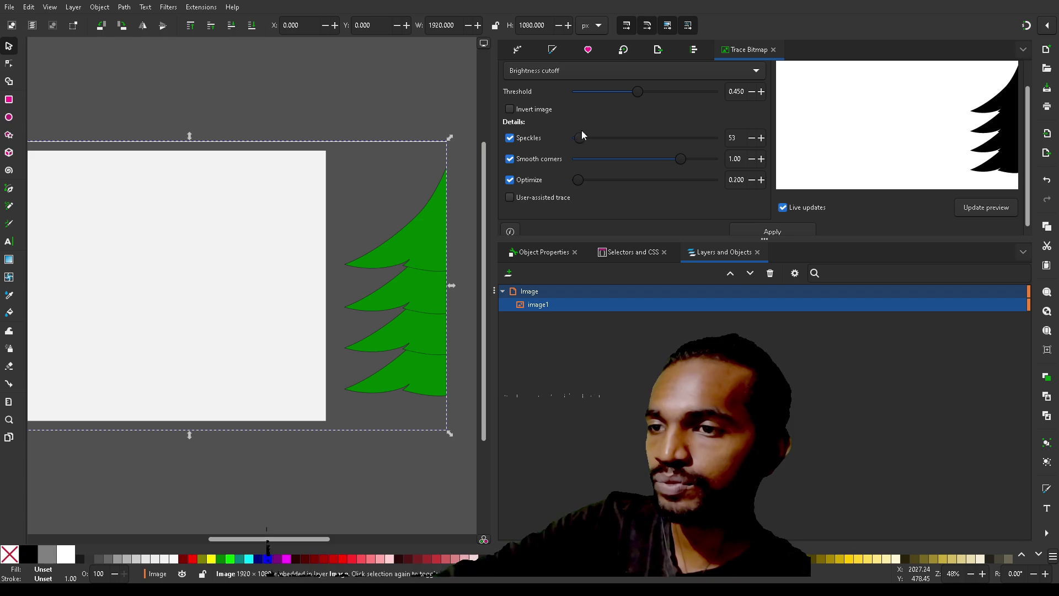
scroll(591, 120, up, 1)
drag(581, 155, 542, 154)
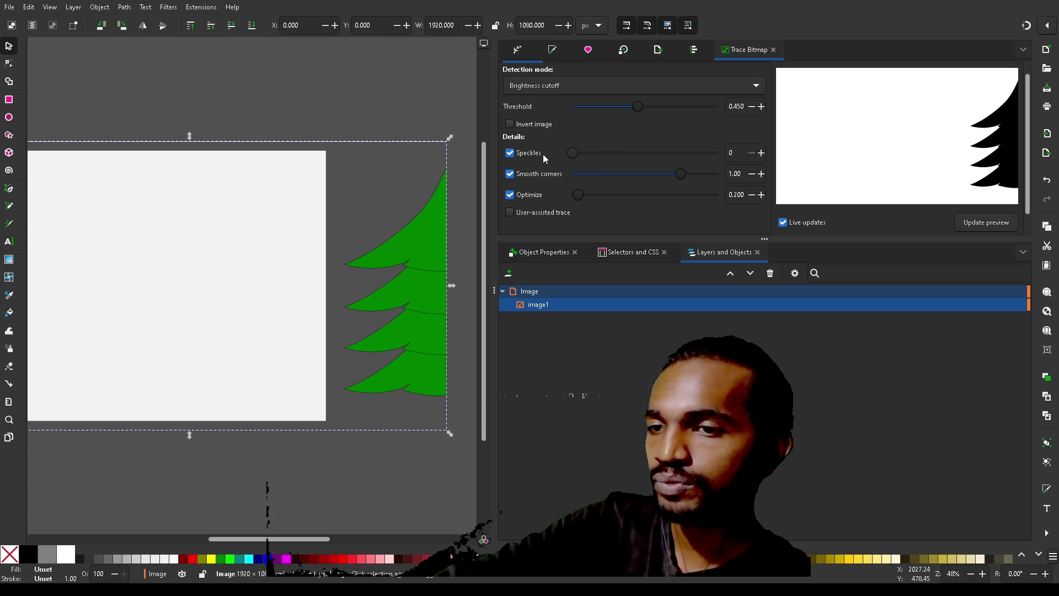
scroll(596, 130, up, 1)
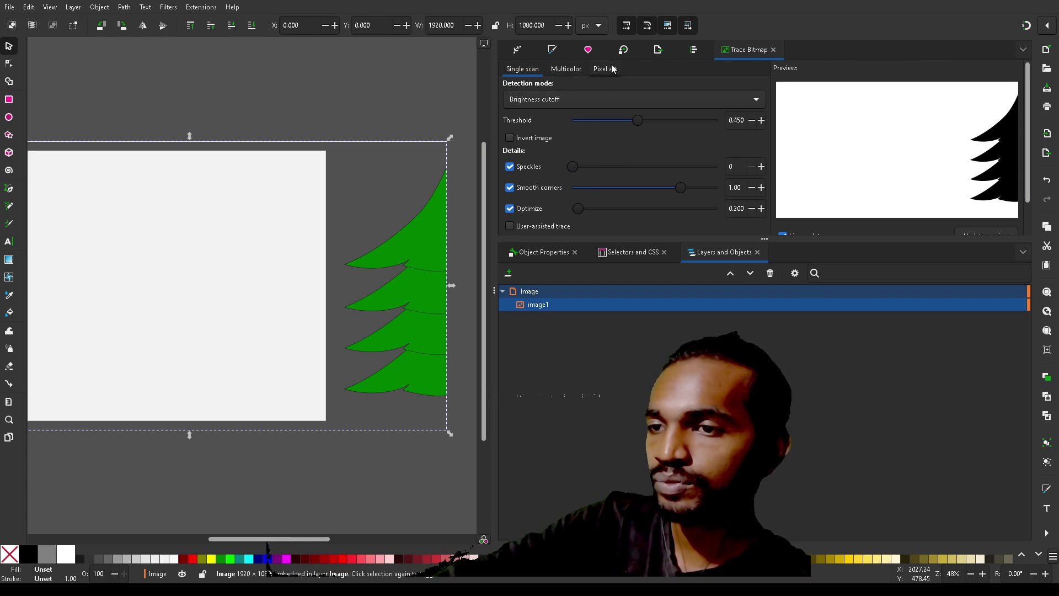
click(574, 71)
- On the Multicolor tab, try Scans values of 256 and 200, then settle on 2
click(605, 70)
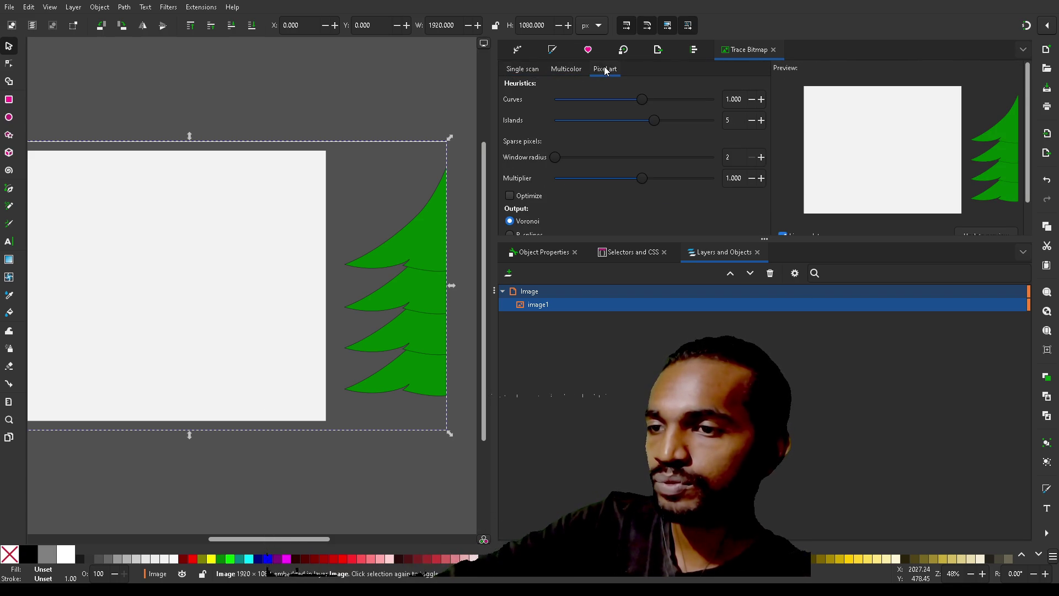
click(577, 70)
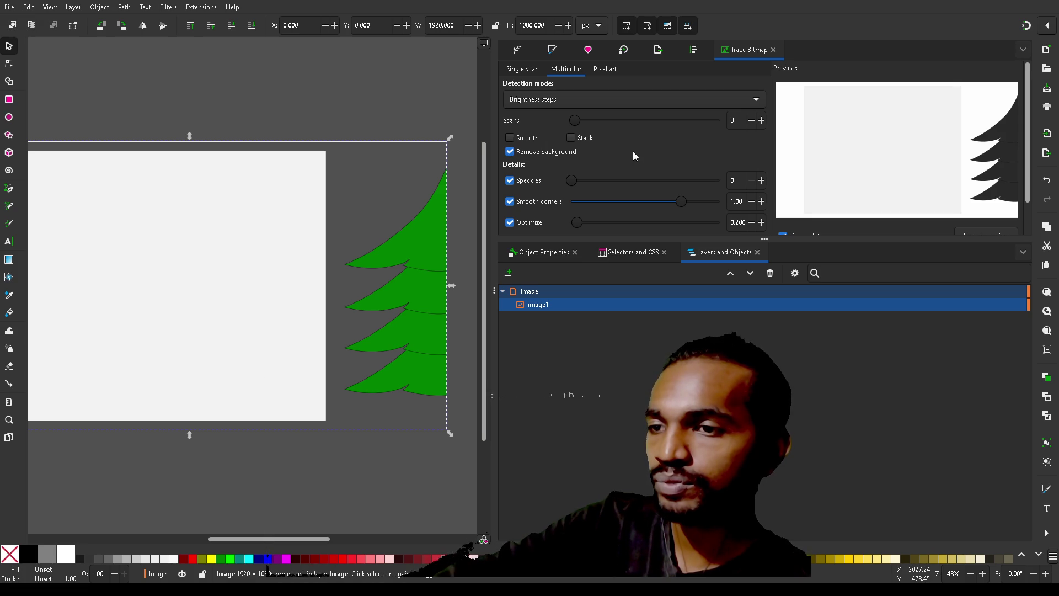
mouse_move(575, 122)
mouse_down()
mouse_move(724, 117)
mouse_move(498, 130)
mouse_move(704, 138)
mouse_move(483, 130)
mouse_move(583, 118)
mouse_move(692, 124)
mouse_up()
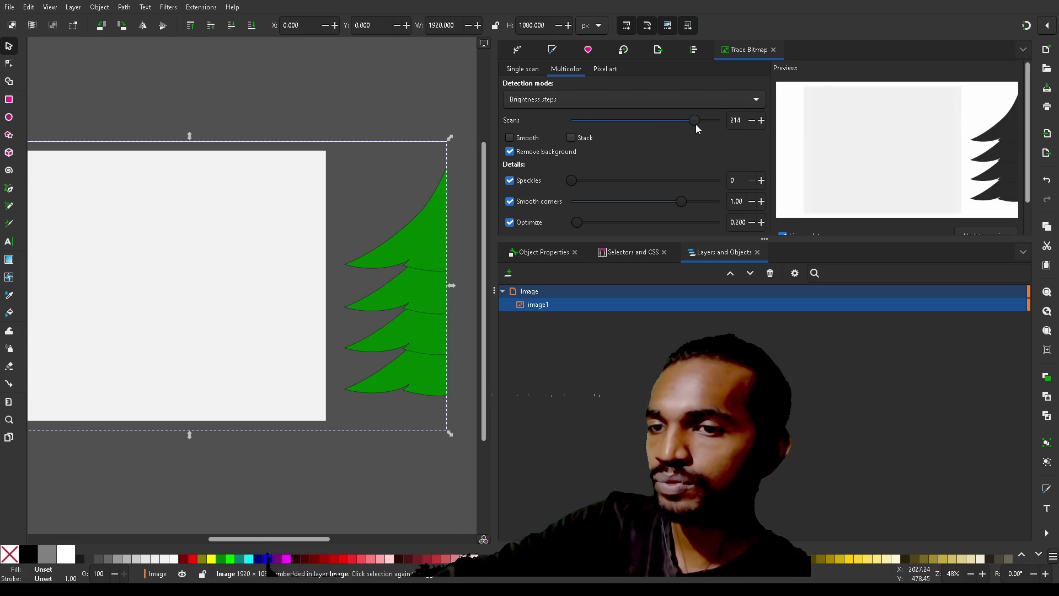
mouse_move(769, 130)
mouse_down()
mouse_move(813, 135)
mouse_move(680, 128)
mouse_move(743, 121)
mouse_move(566, 121)
mouse_up()
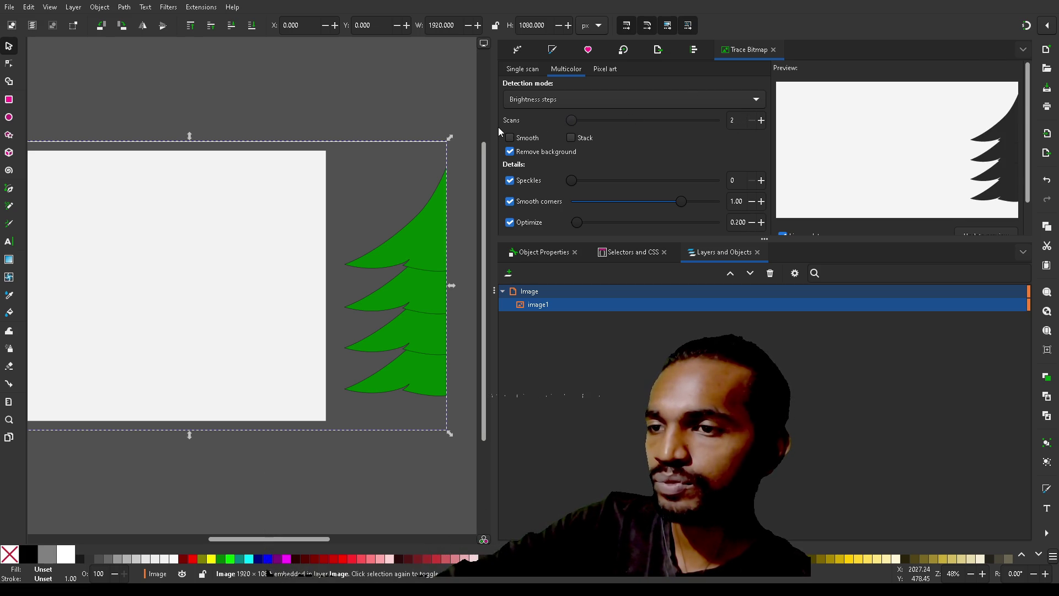
drag(572, 120, 793, 105)
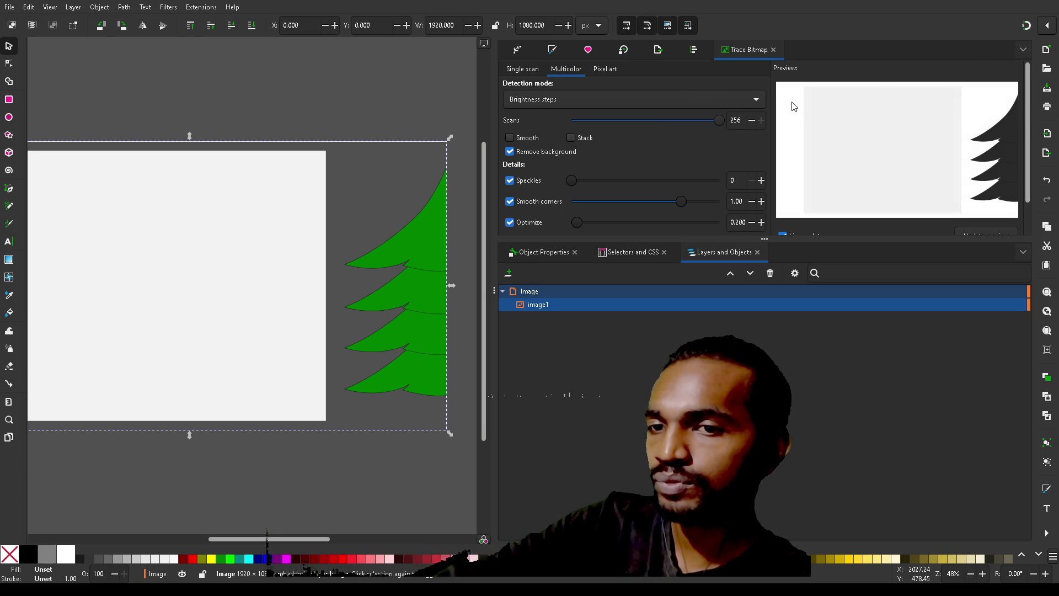
drag(720, 120, 687, 128)
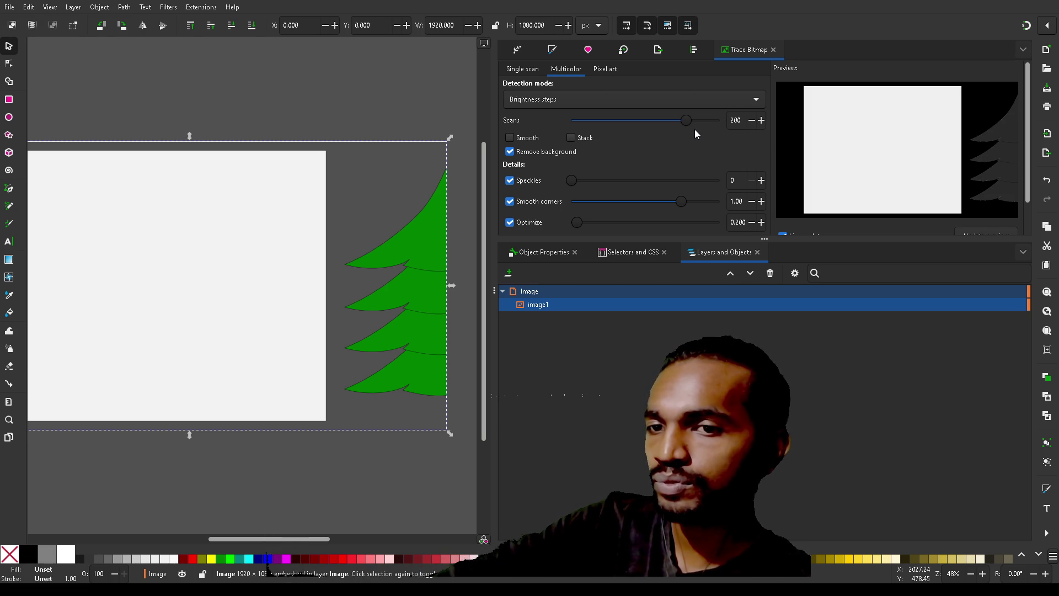
drag(687, 121, 532, 118)
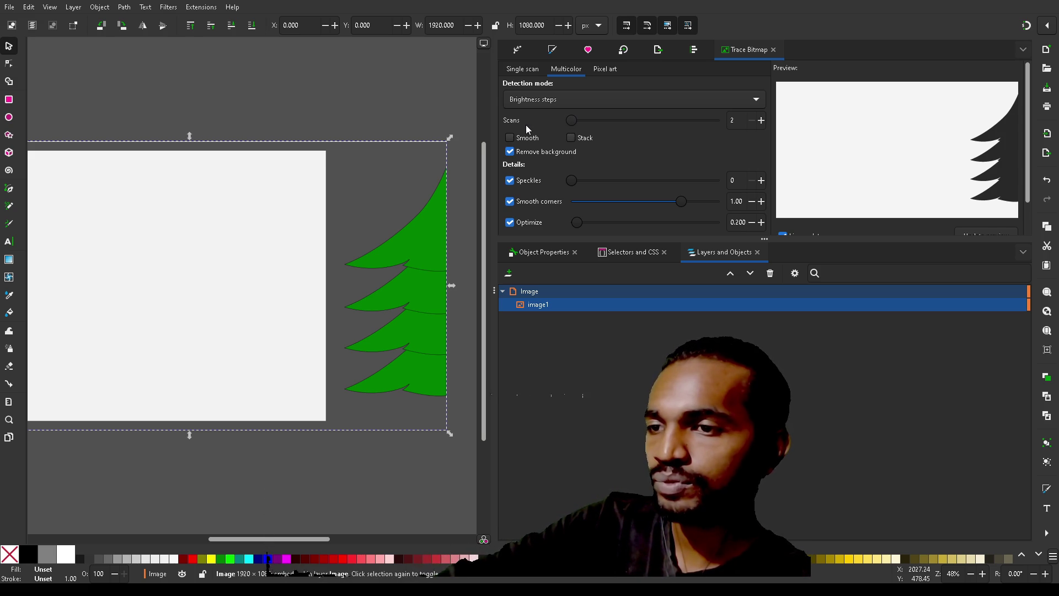
scroll(637, 157, down, 1)
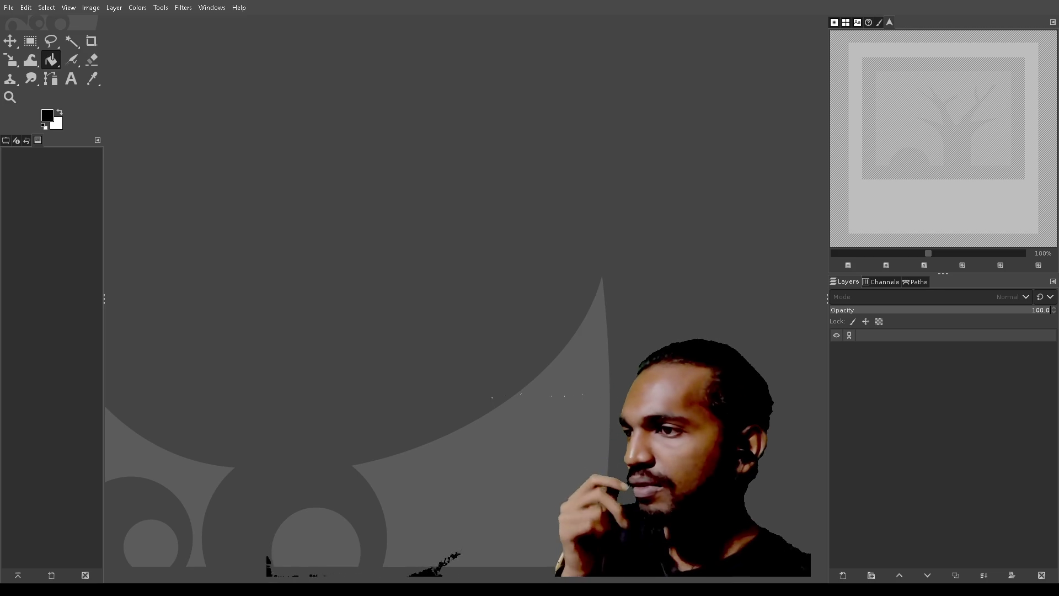
- Open xmas-tree-strm-verly.png from the File menu
click(9, 7)
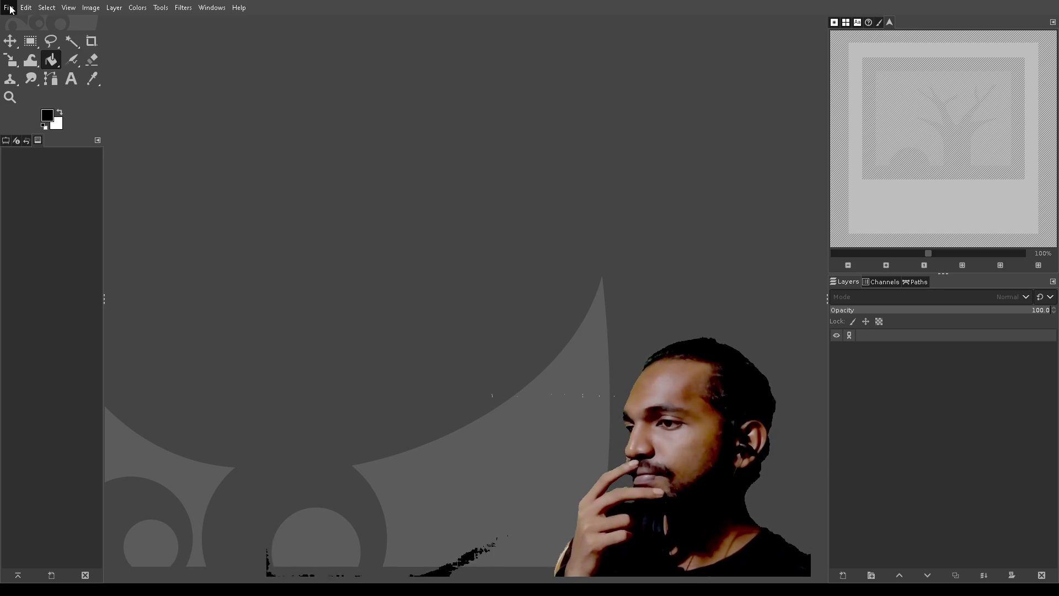
click(25, 51)
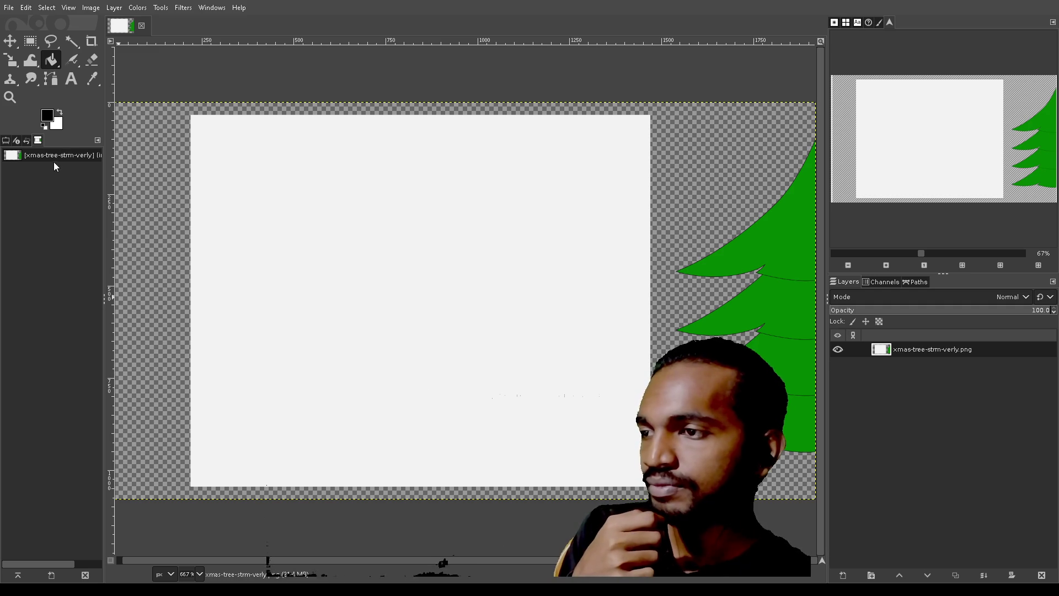
- Select the xmas-tree image and drag its layer down and left with the Move tool
click(40, 157)
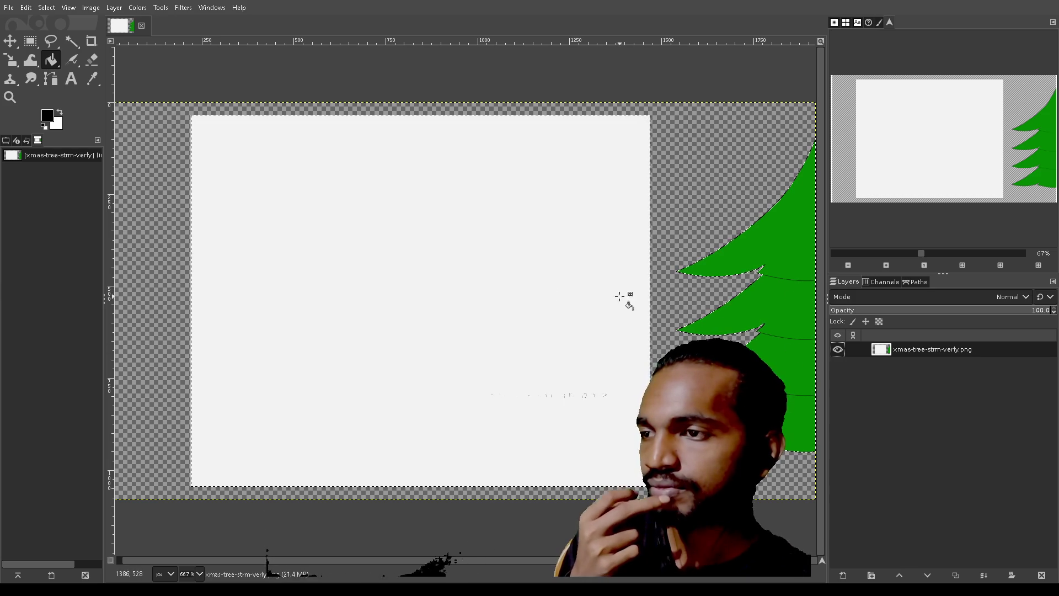
click(11, 45)
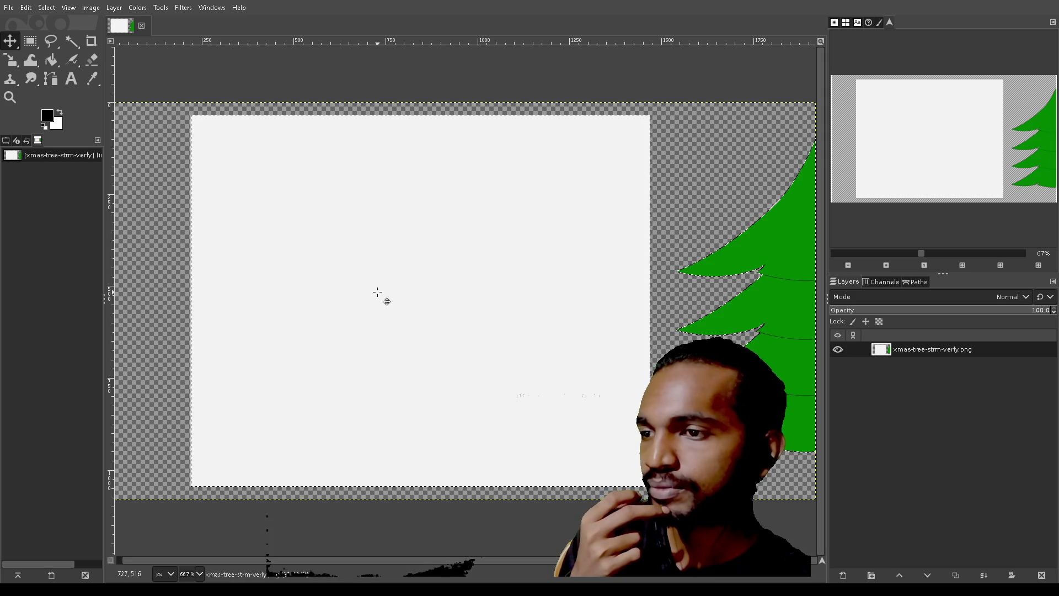
drag(386, 300, 287, 449)
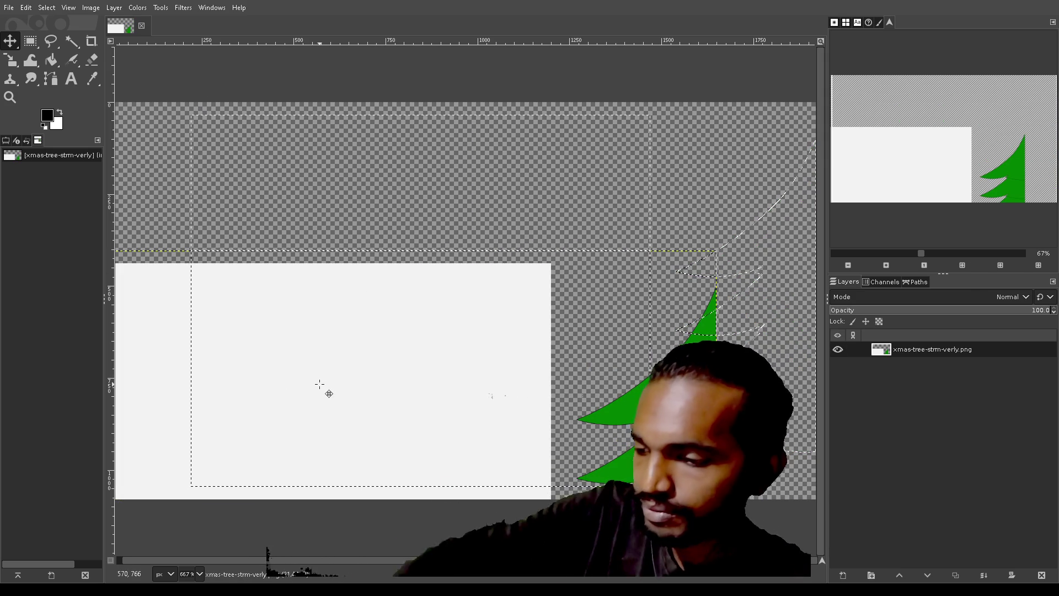
- Copy the layer, drag it back up and right, then undo twice and redo the move
key(ctrl+c)
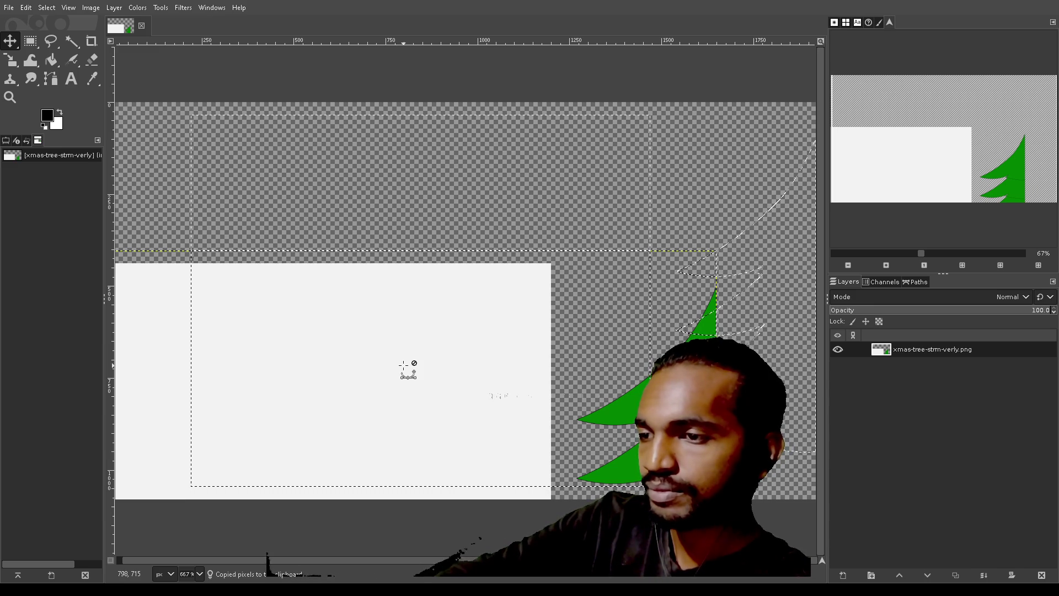
drag(403, 365, 520, 206)
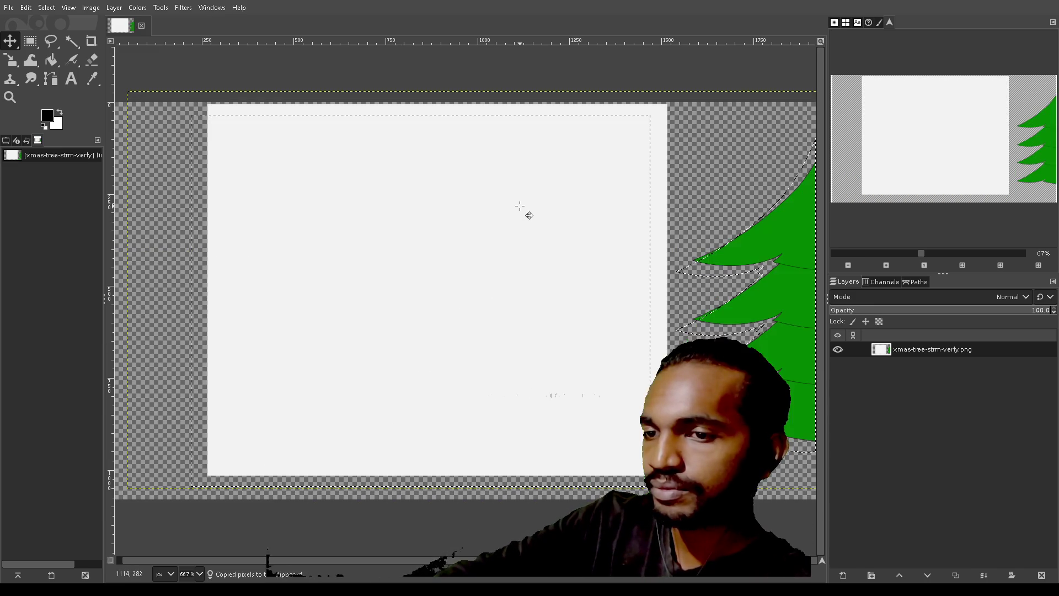
drag(516, 243, 492, 251)
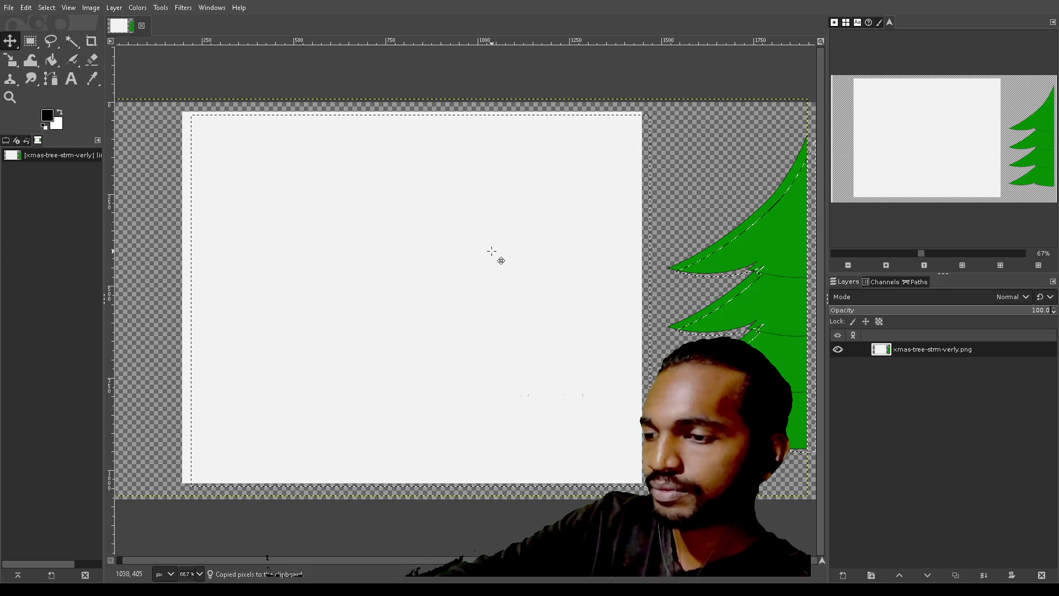
click(26, 8)
click(25, 16)
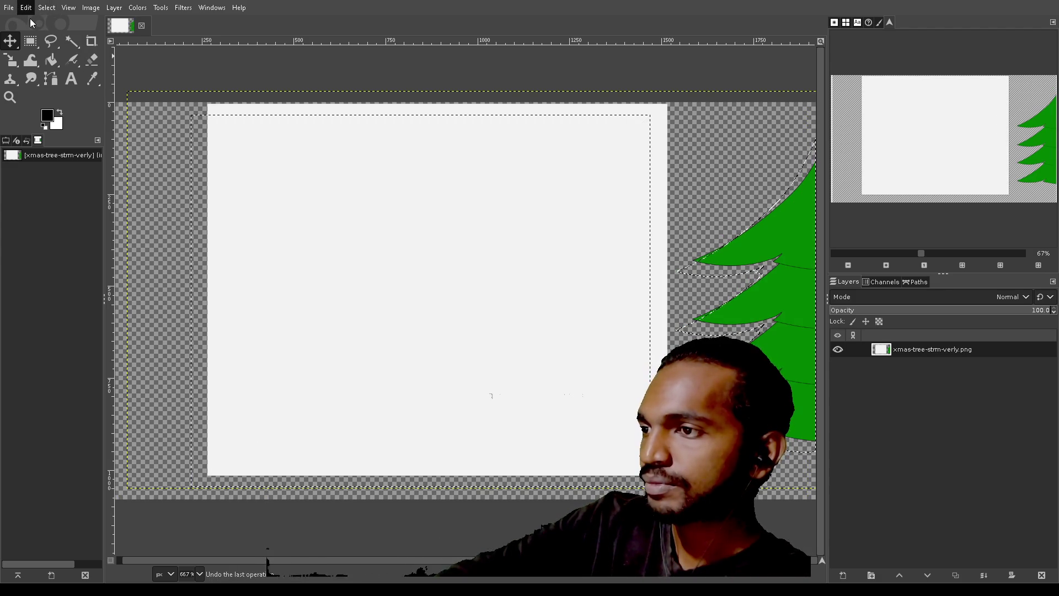
key(ctrl+y)
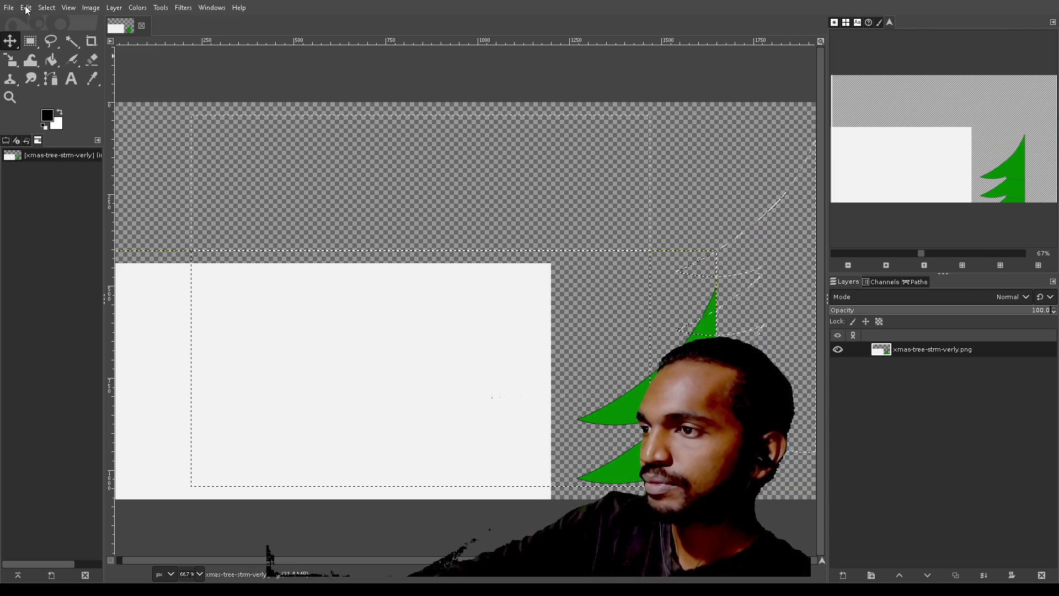
- Undo the layer move and use Image > Crop to Content
key(ctrl+z)
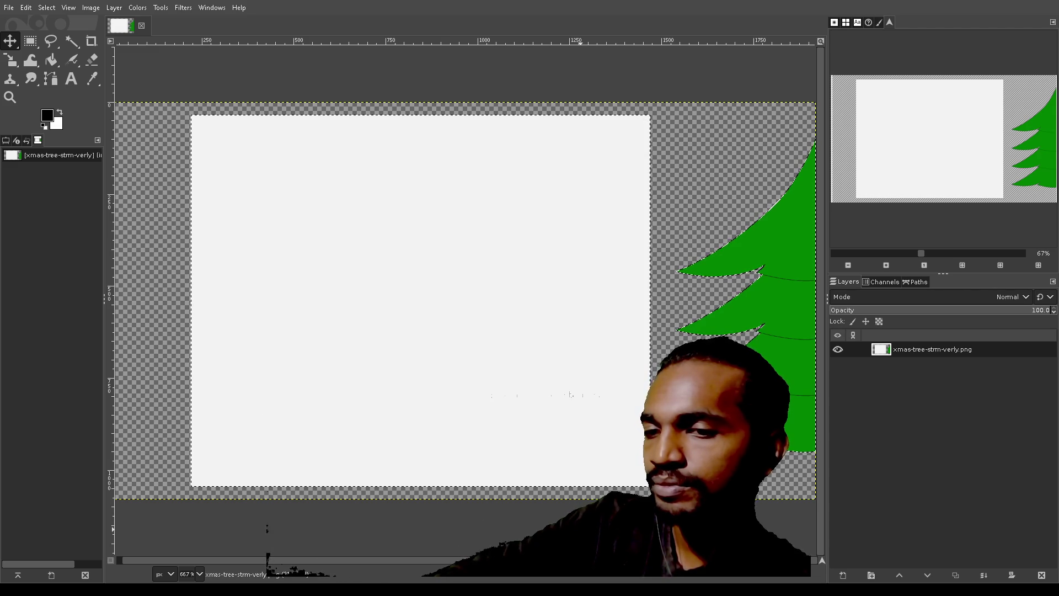
click(94, 8)
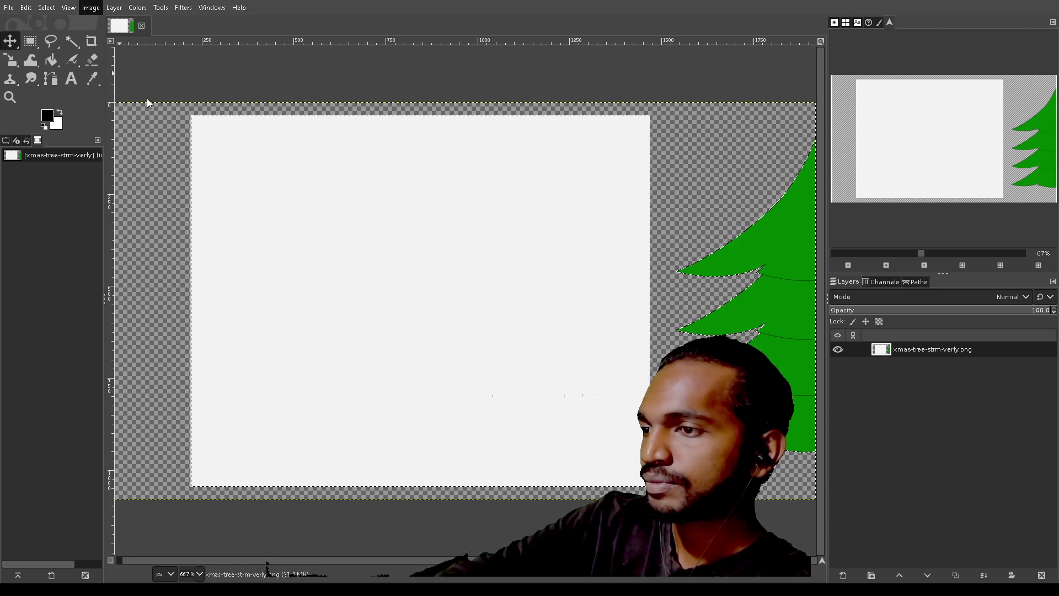
click(142, 187)
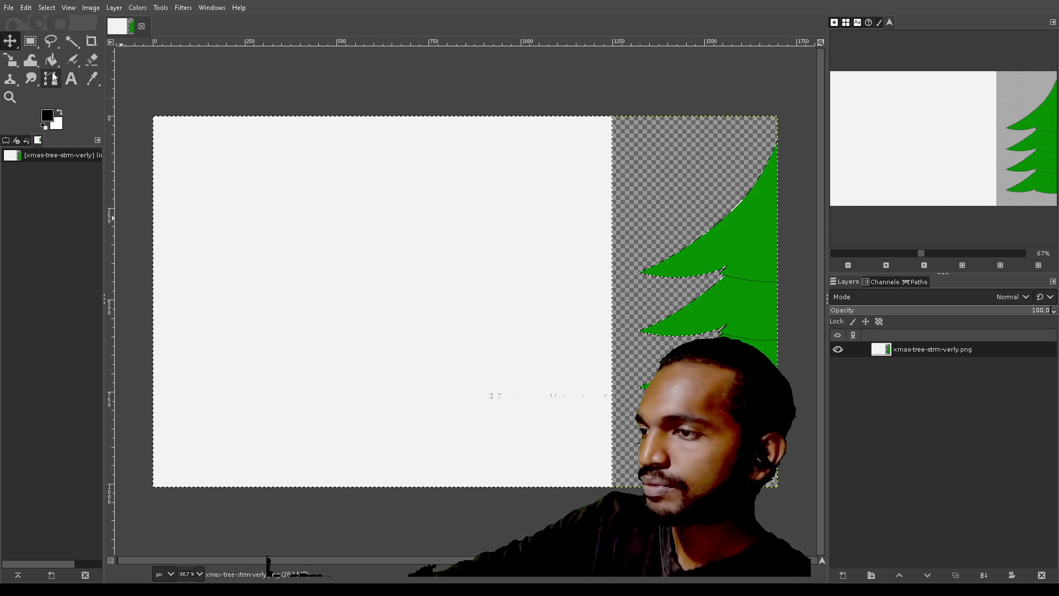
- Select all, draw a rectangular selection, undo it, and begin selecting the tree strip
click(31, 42)
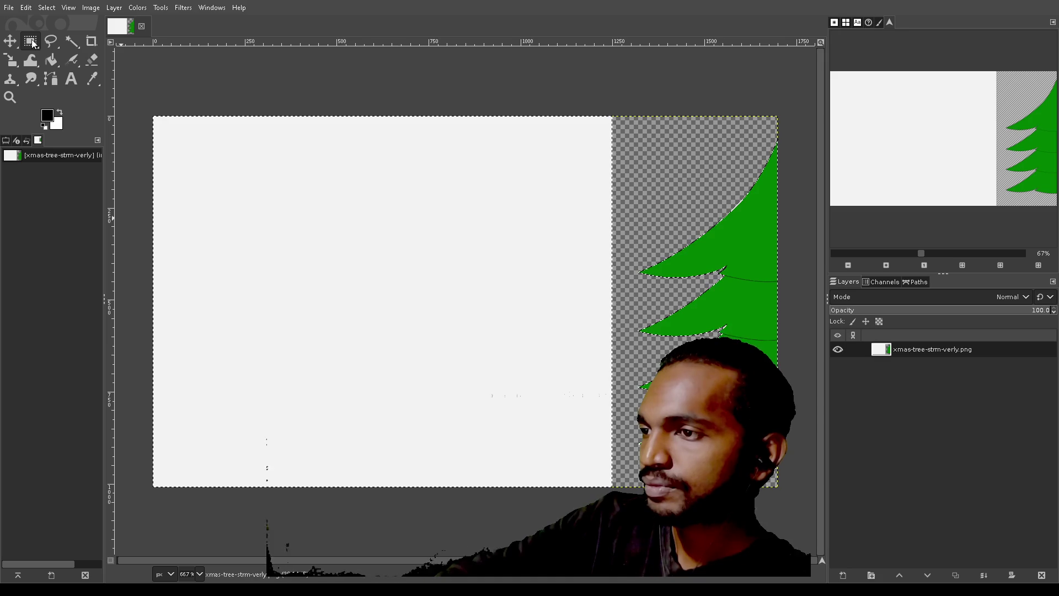
key(ctrl+a)
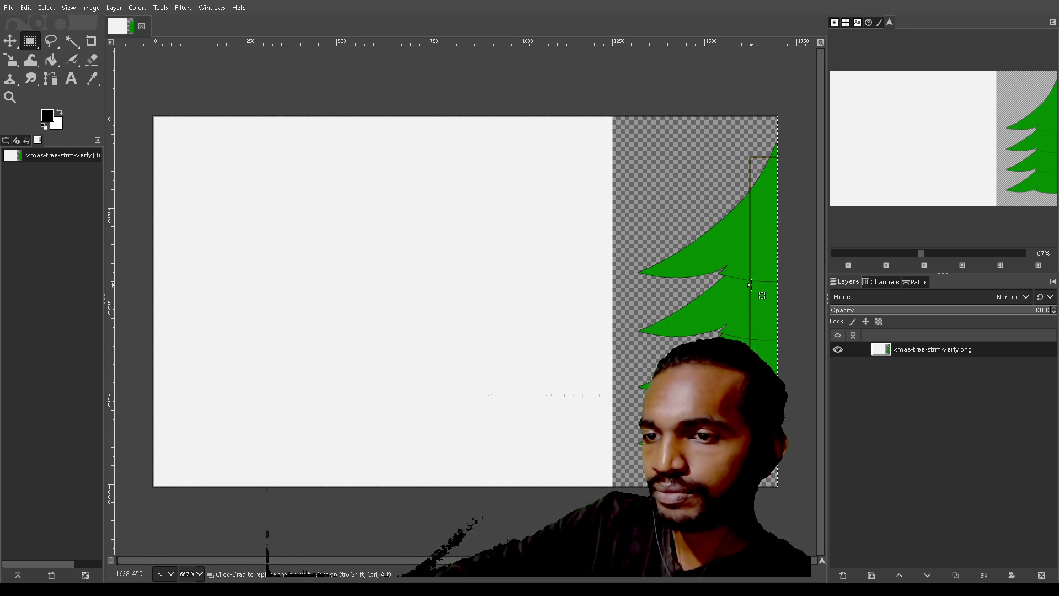
drag(116, 522, 647, 153)
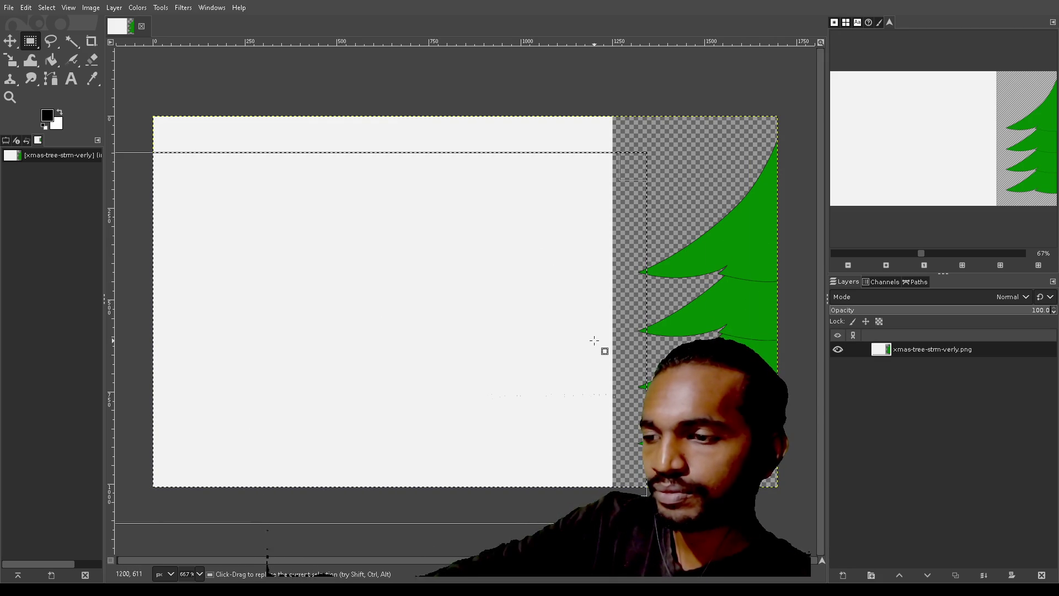
click(24, 9)
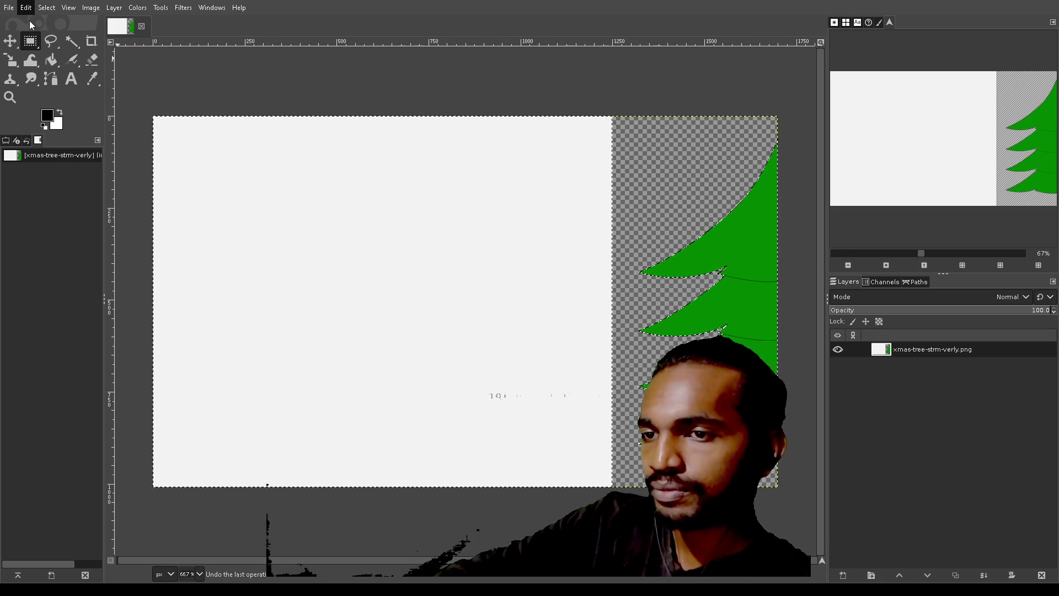
click(28, 21)
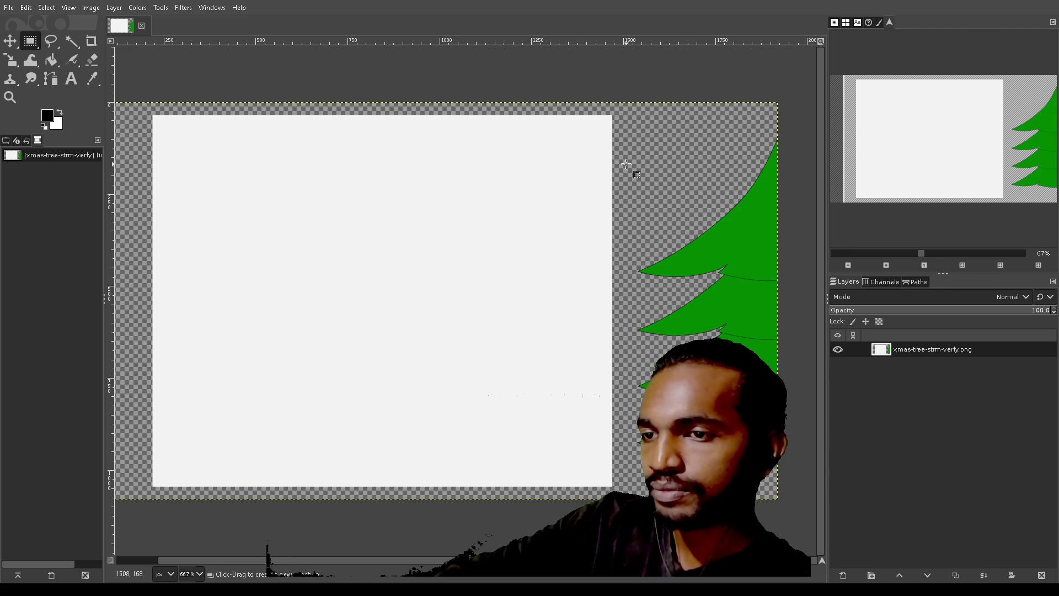
mouse_move(616, 104)
mouse_down()
mouse_move(792, 346)
mouse_move(804, 497)
mouse_move(776, 545)
mouse_up()
- Adjust the strip selection, clear it, and select the tree layer's opaque pixels
drag(780, 506, 779, 497)
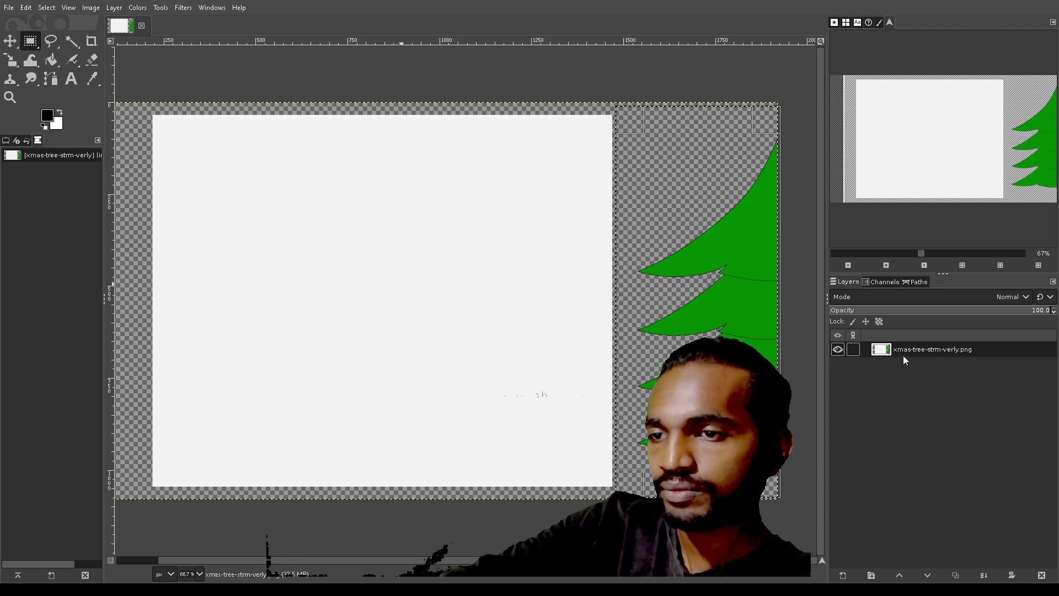
key(shift+ctrl+a)
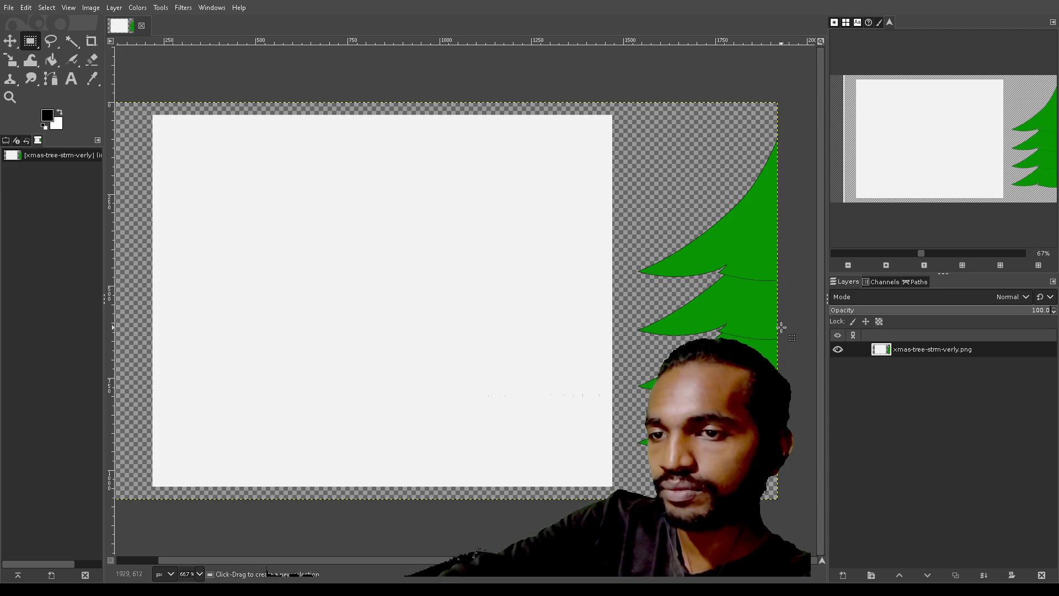
click(924, 352)
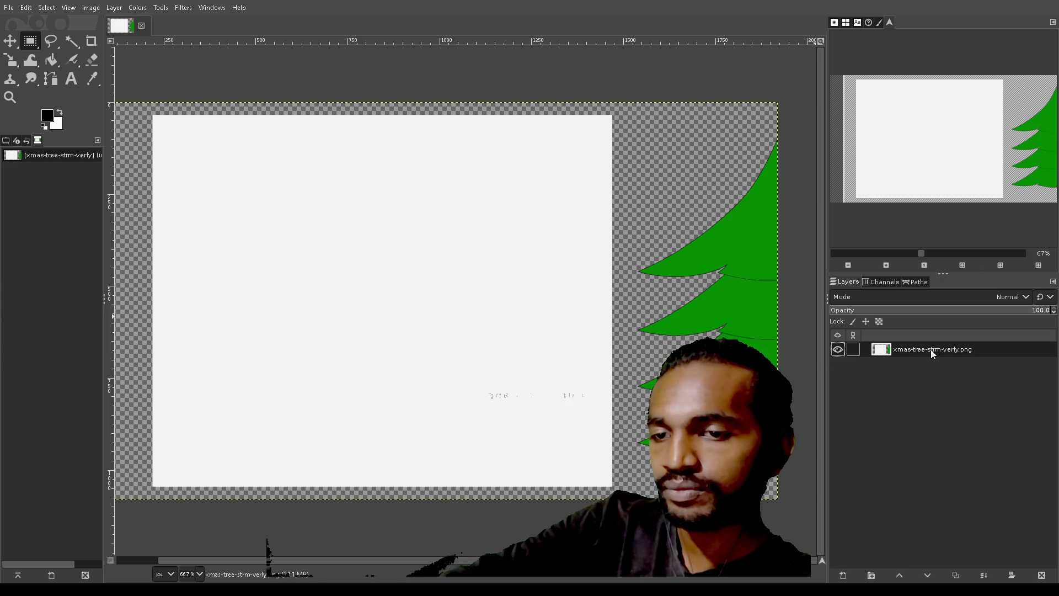
alt+click(976, 358)
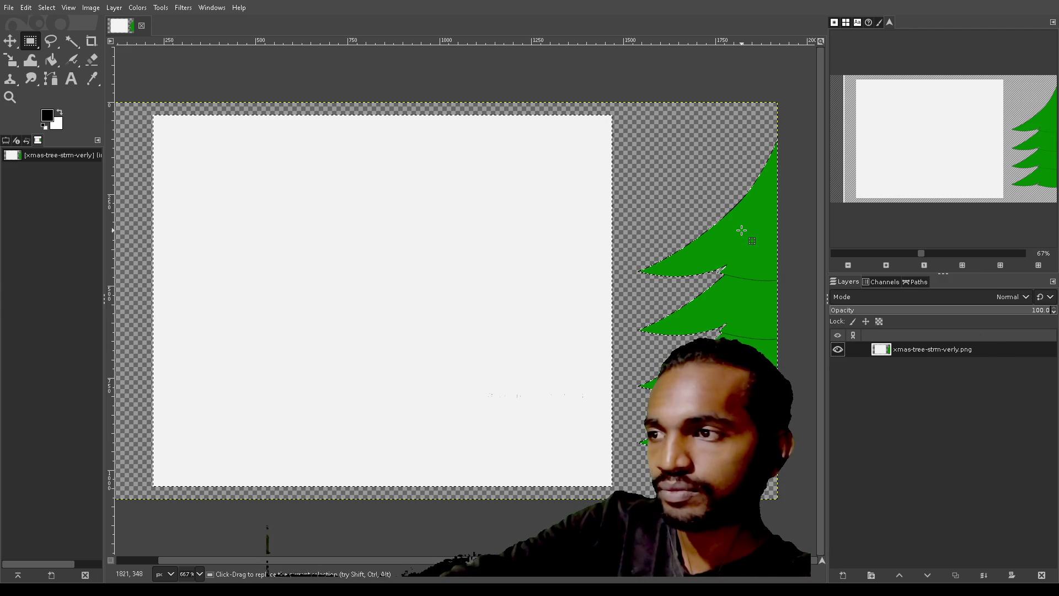
- Fuzzy-select the white page rectangle and delete it to transparency
key(u)
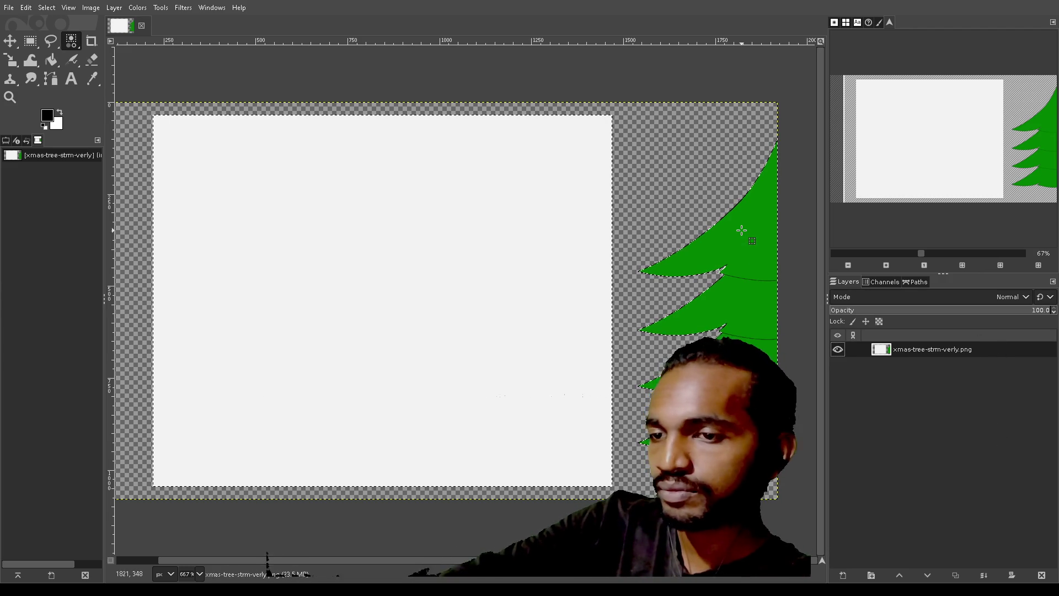
click(741, 230)
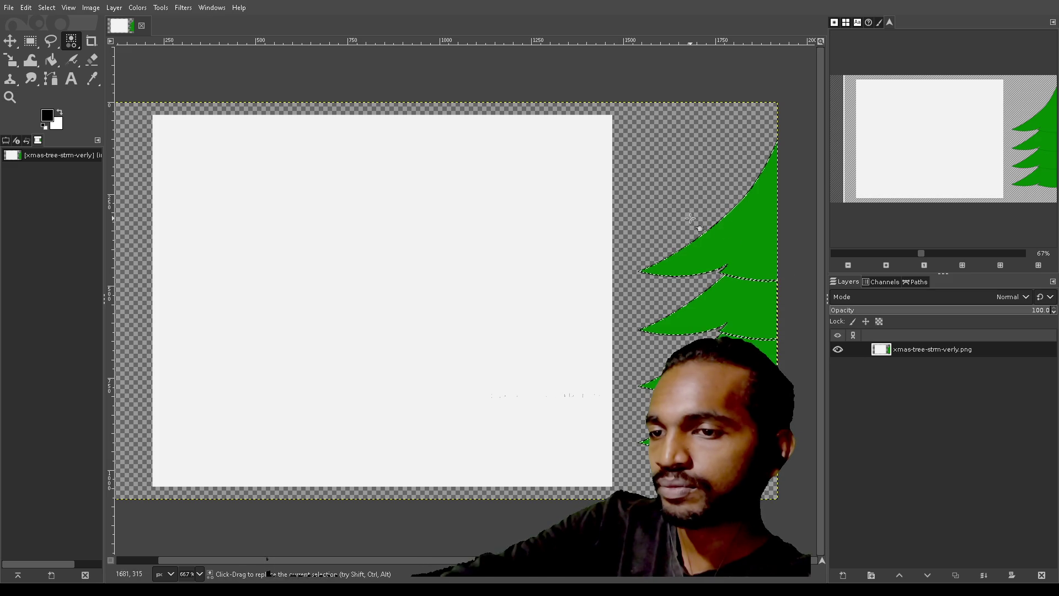
click(648, 200)
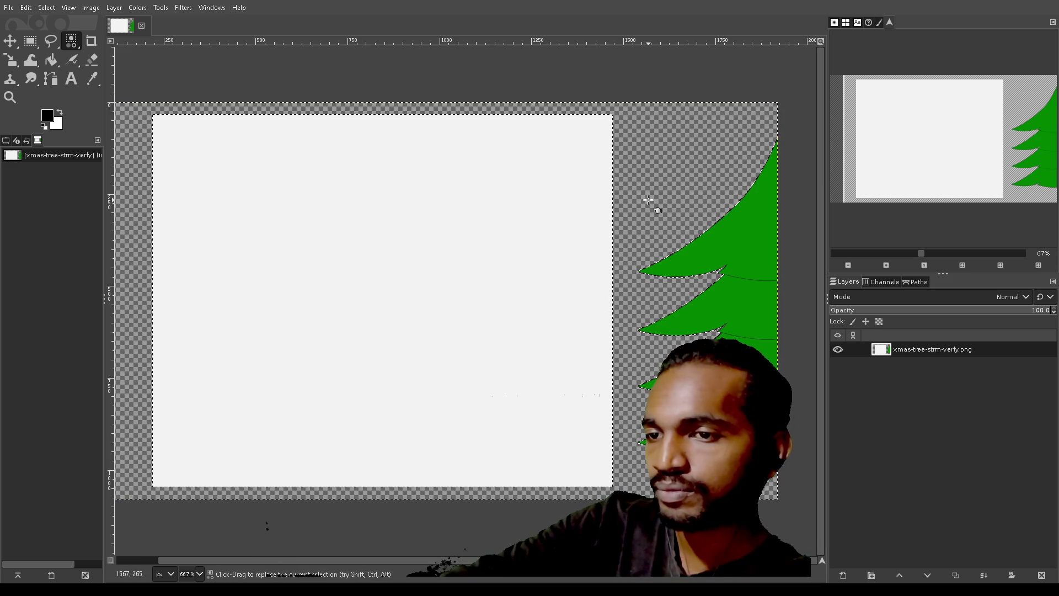
click(563, 200)
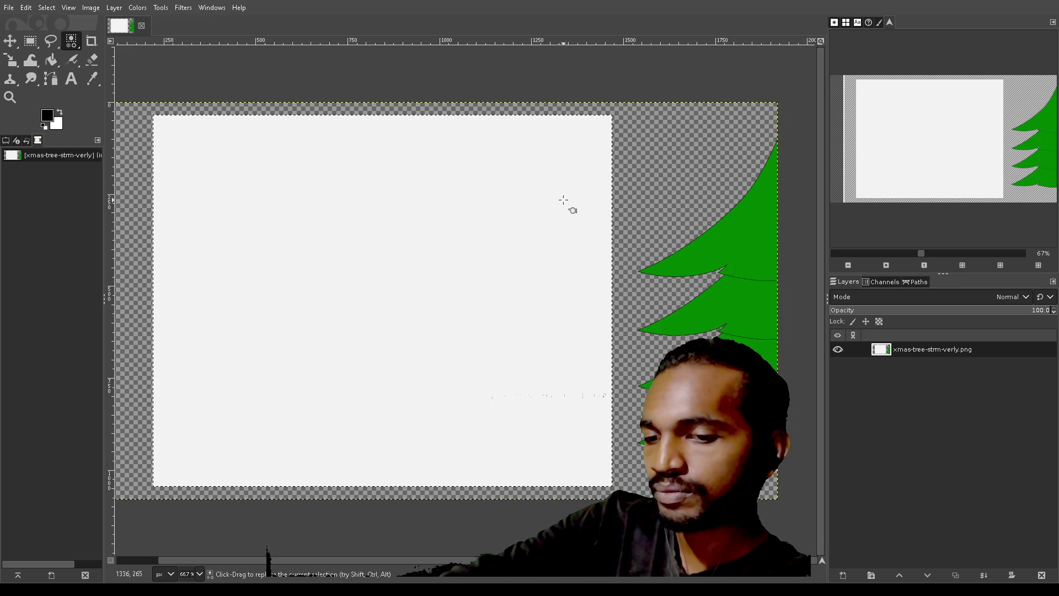
key(Delete)
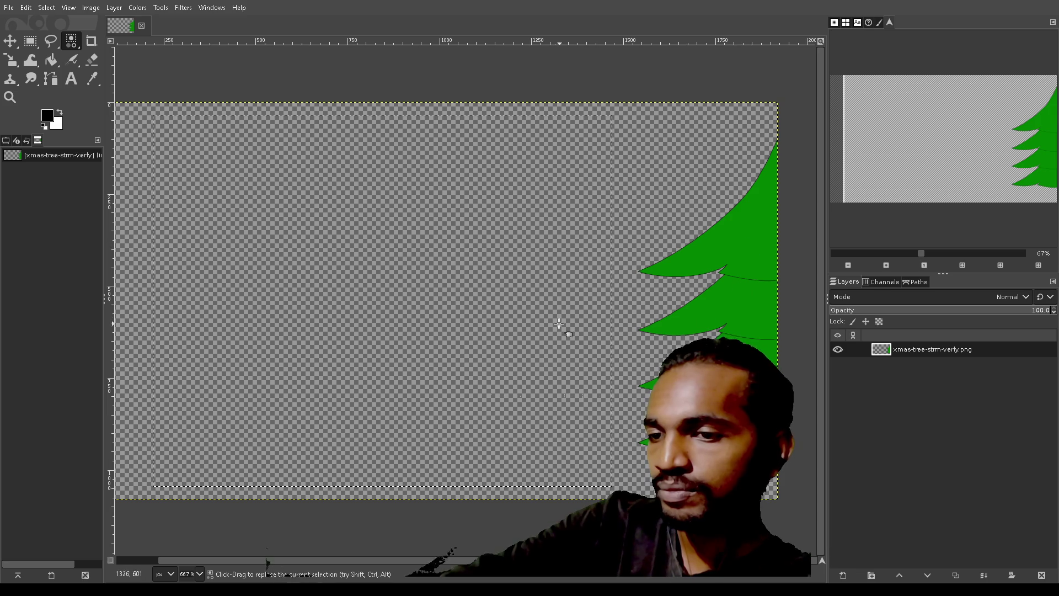
scroll(561, 406, left, 2)
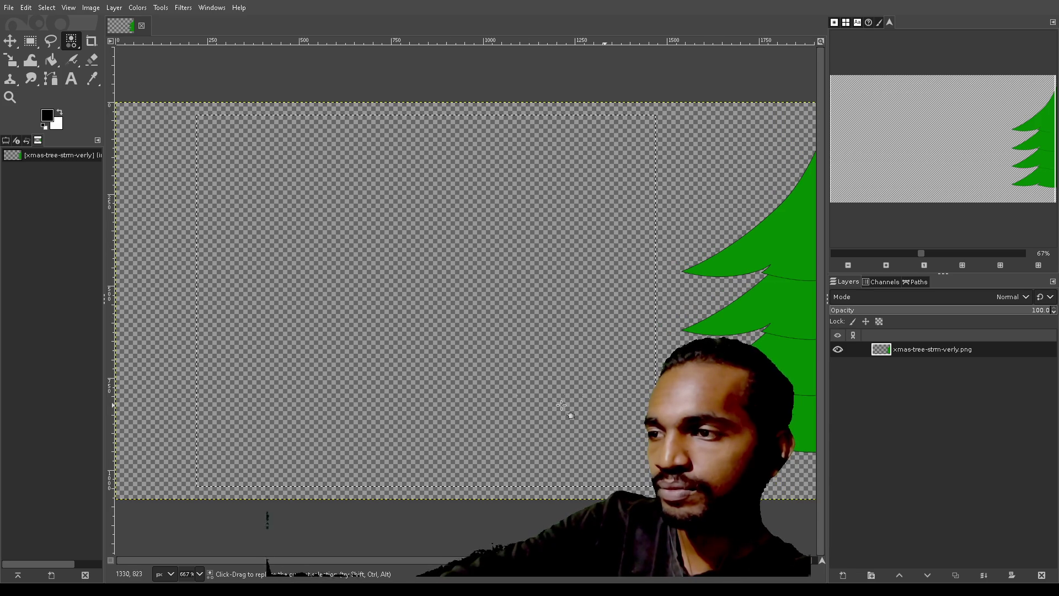
scroll(562, 405, down, 2)
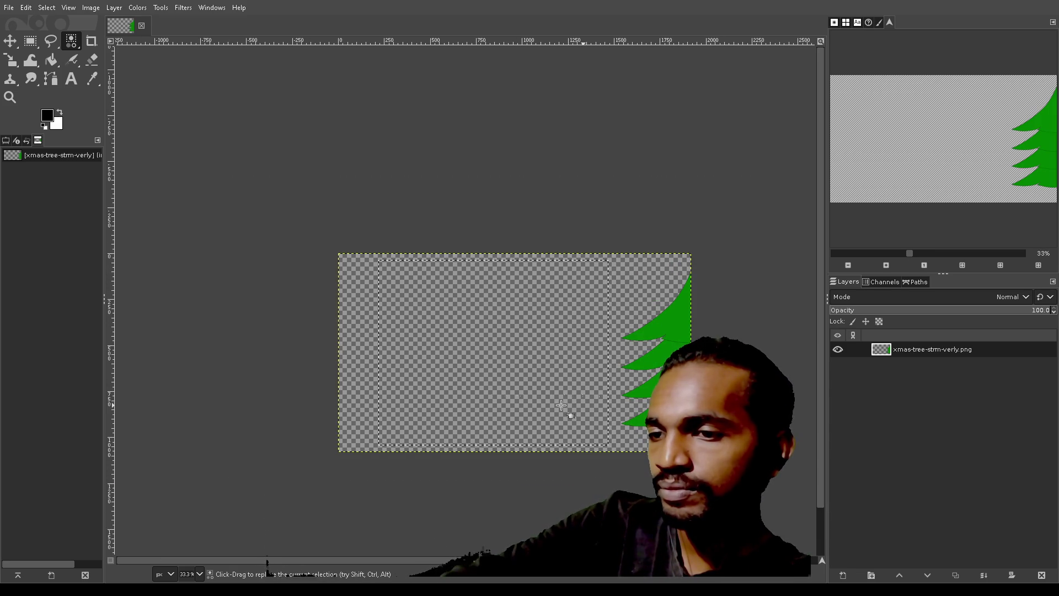
scroll(562, 406, down, 2)
scroll(561, 405, up, 3)
scroll(562, 405, down, 2)
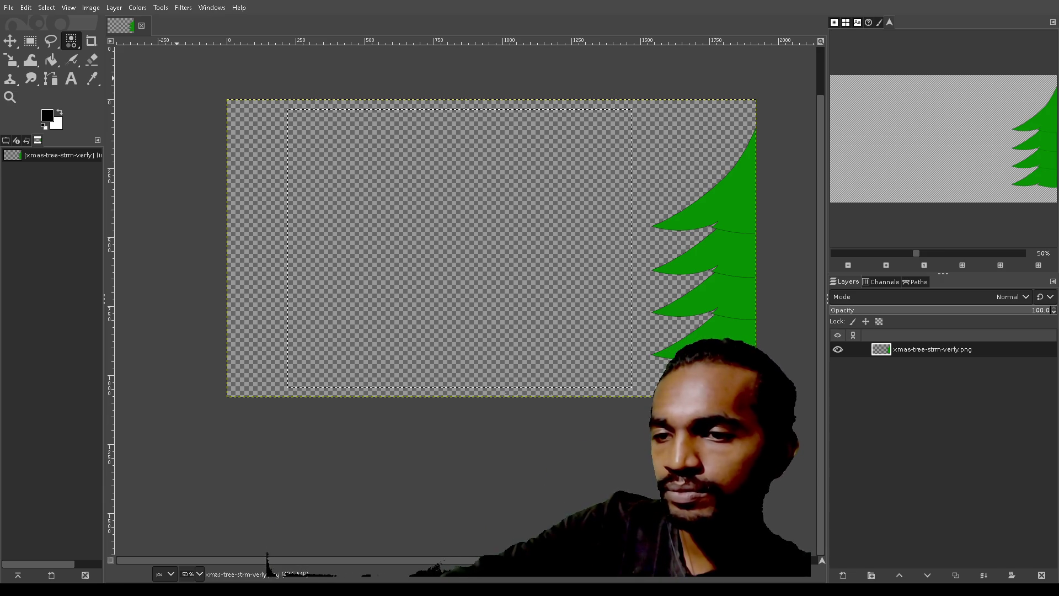
click(733, 241)
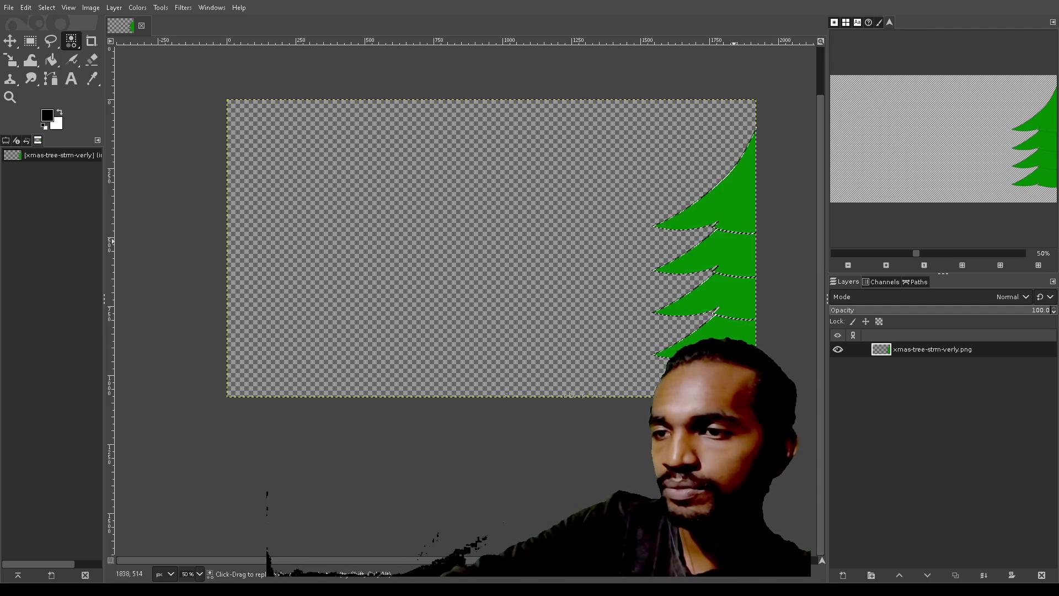
- Crop the image to the selected tree and save it as an .xcf project
click(91, 11)
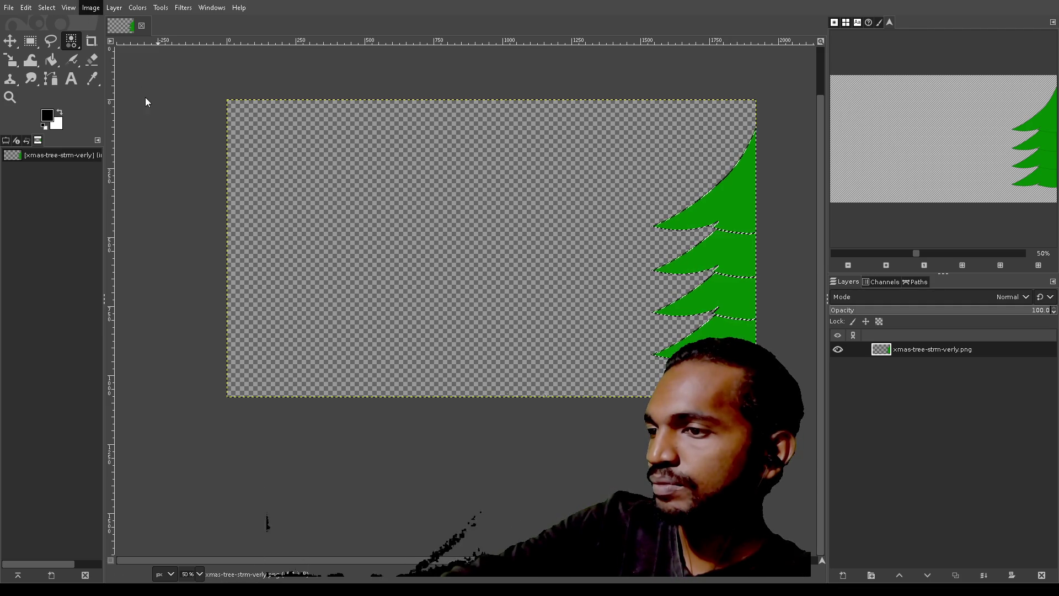
click(142, 191)
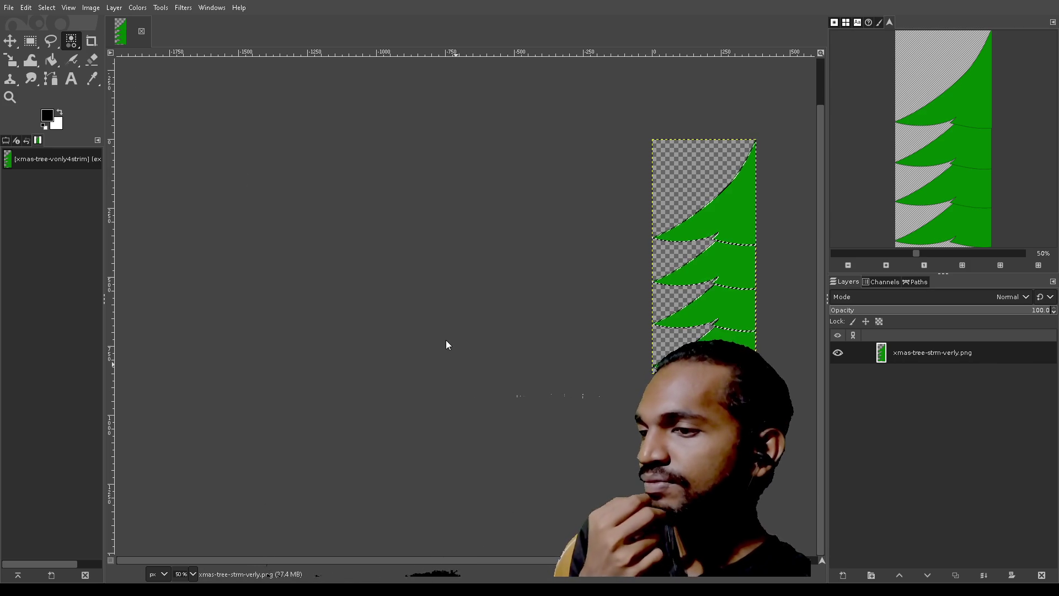
key(ctrl+s)
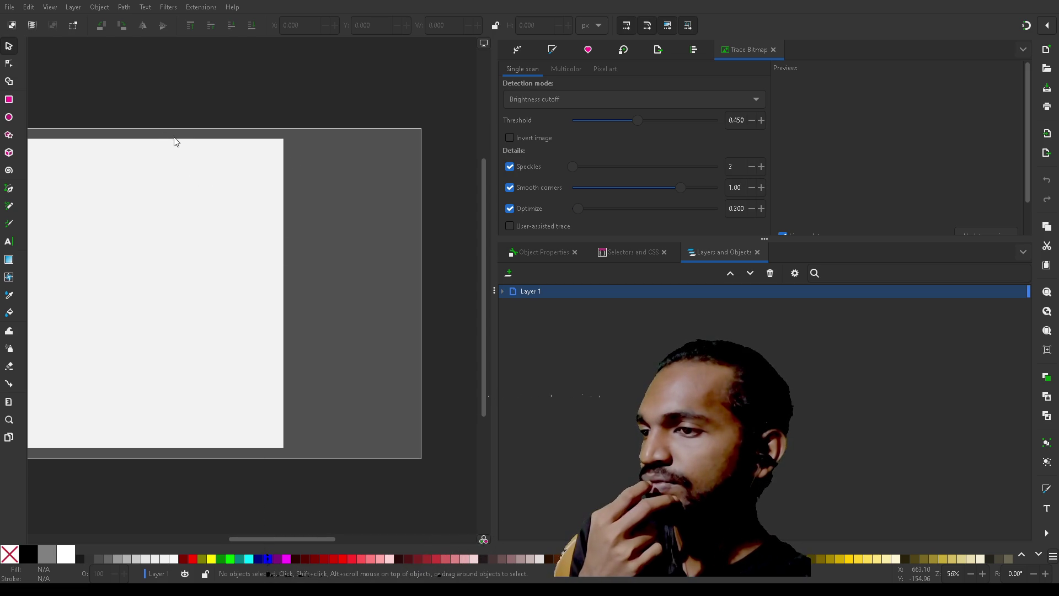
- Bring the green half-tree image onto the Inkscape page
key(ctrl+z)
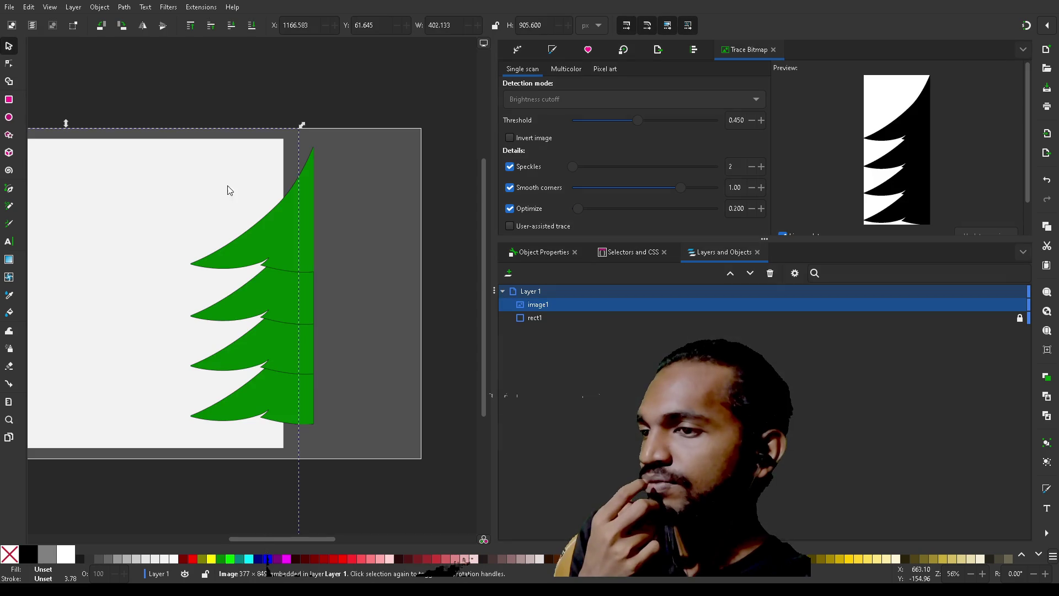
- Move the tree image to the page's right edge, fill it grey 8c8c8c, then paste the outline copy
click(282, 354)
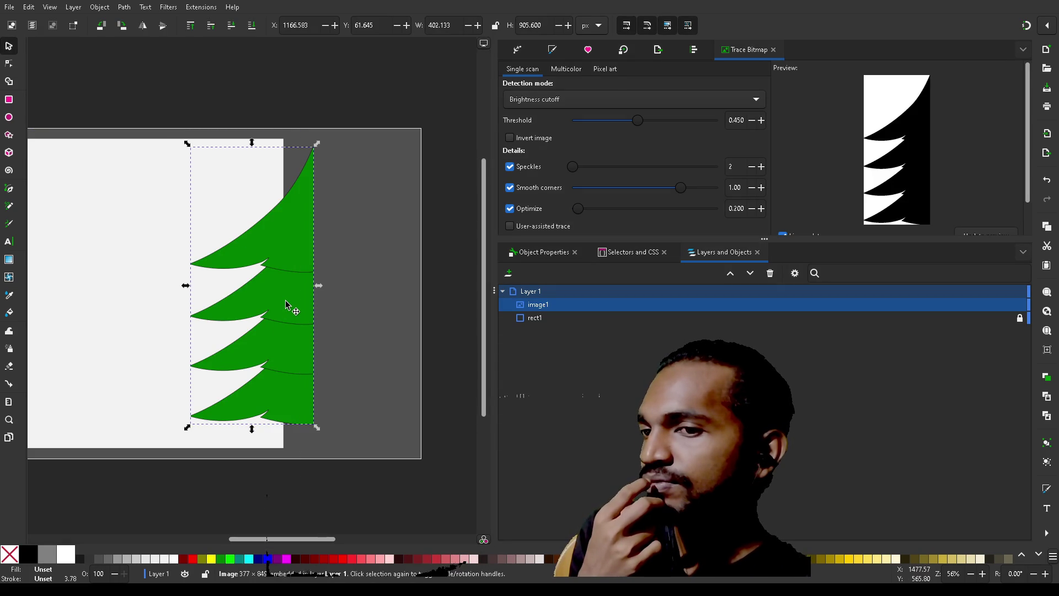
mouse_move(292, 300)
mouse_down()
mouse_move(388, 314)
mouse_move(401, 302)
mouse_up()
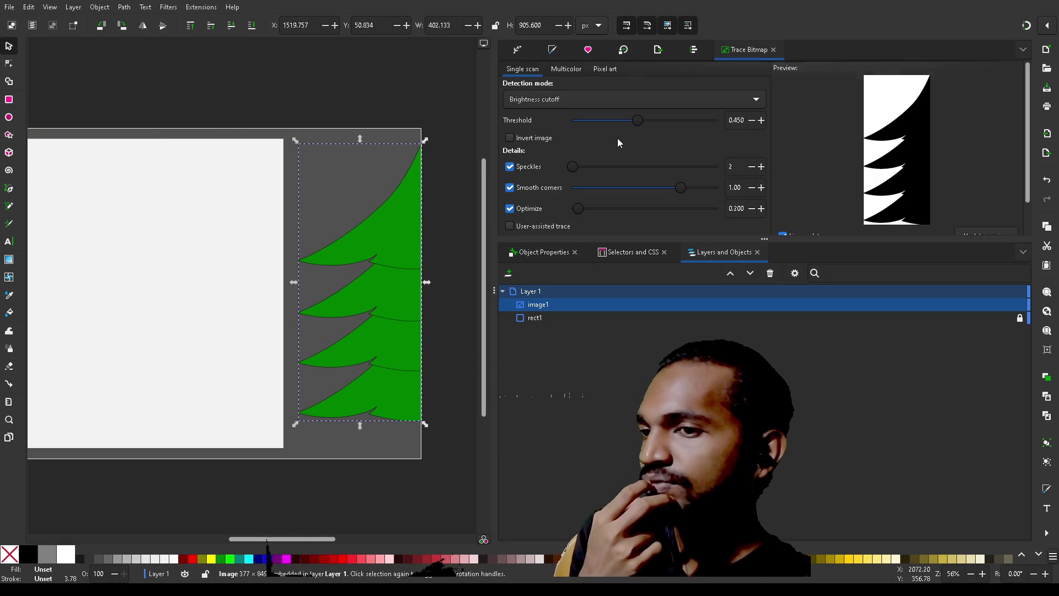
click(551, 51)
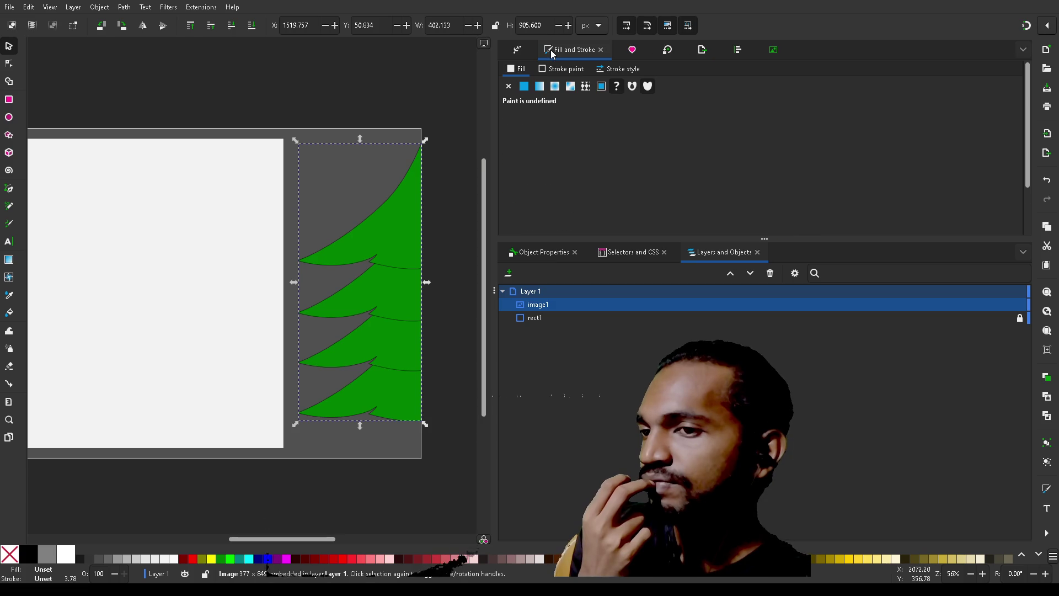
click(524, 87)
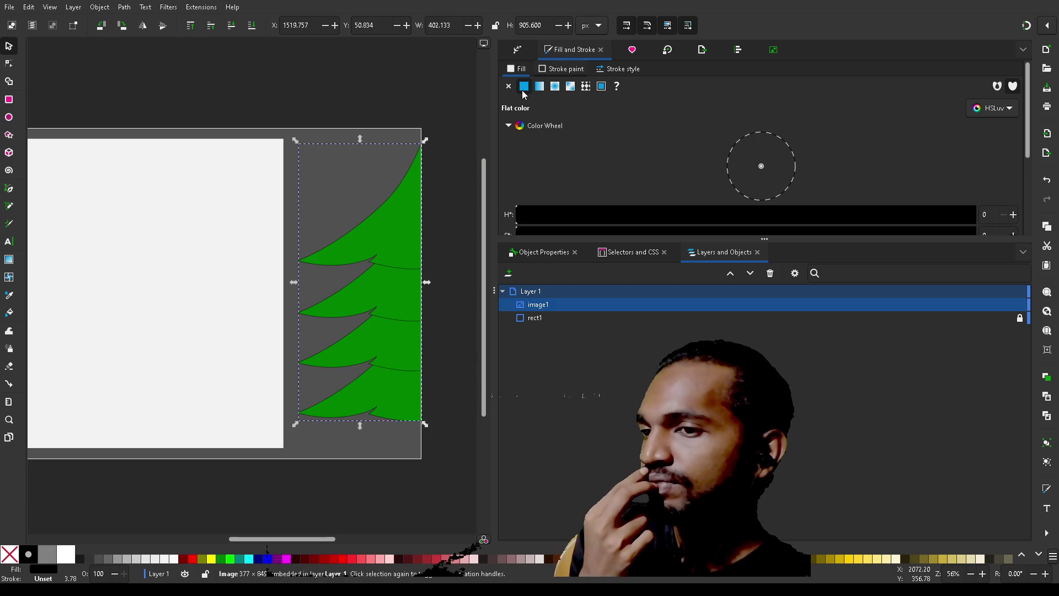
scroll(565, 194, down, 3)
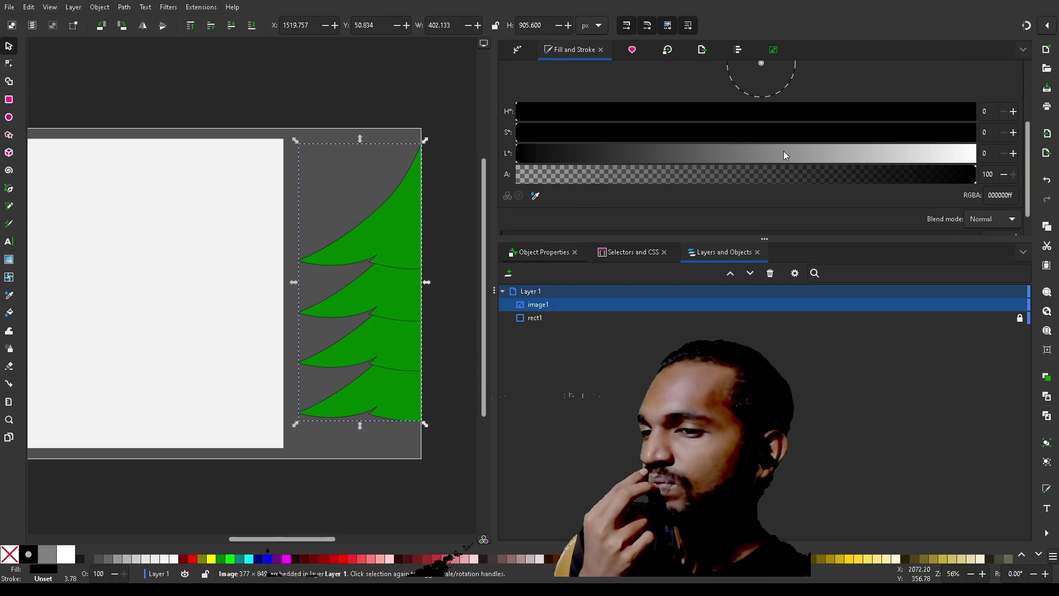
click(783, 151)
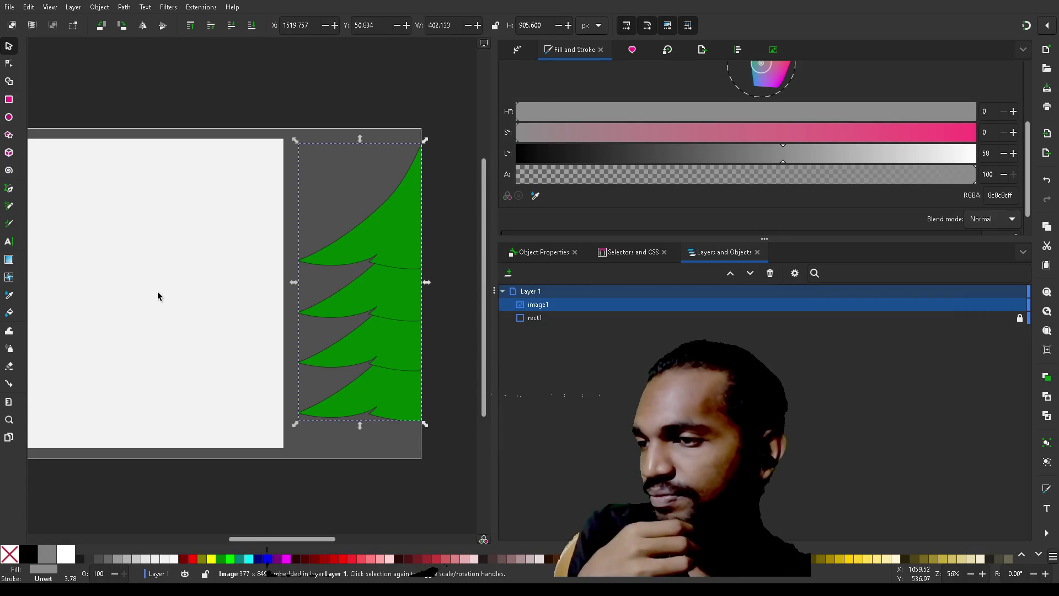
click(157, 291)
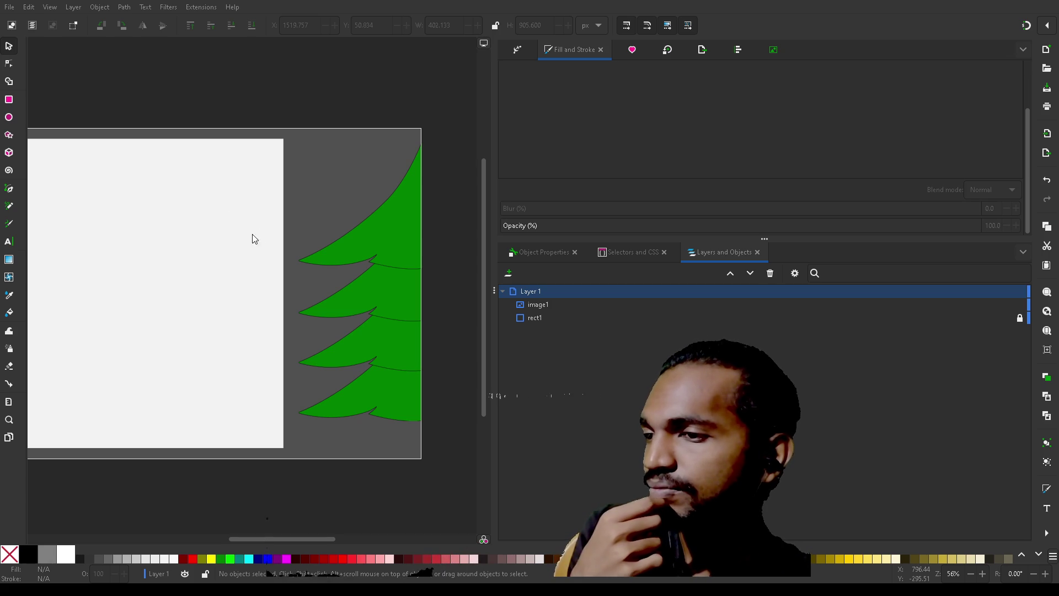
key(ctrl+v)
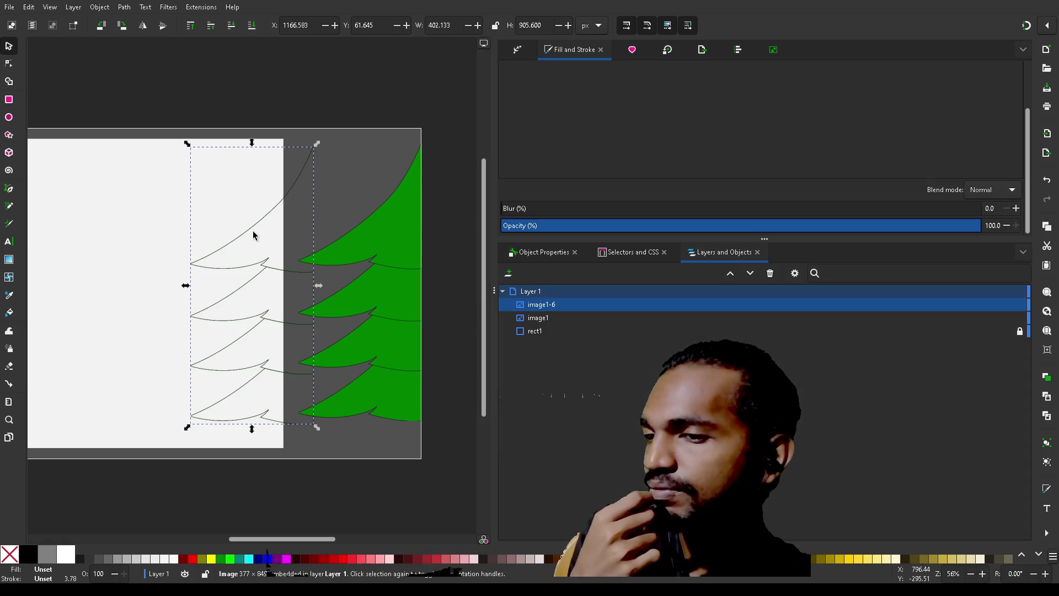
- Select the pasted outline copy image1-6, then select the green tree image1
click(320, 293)
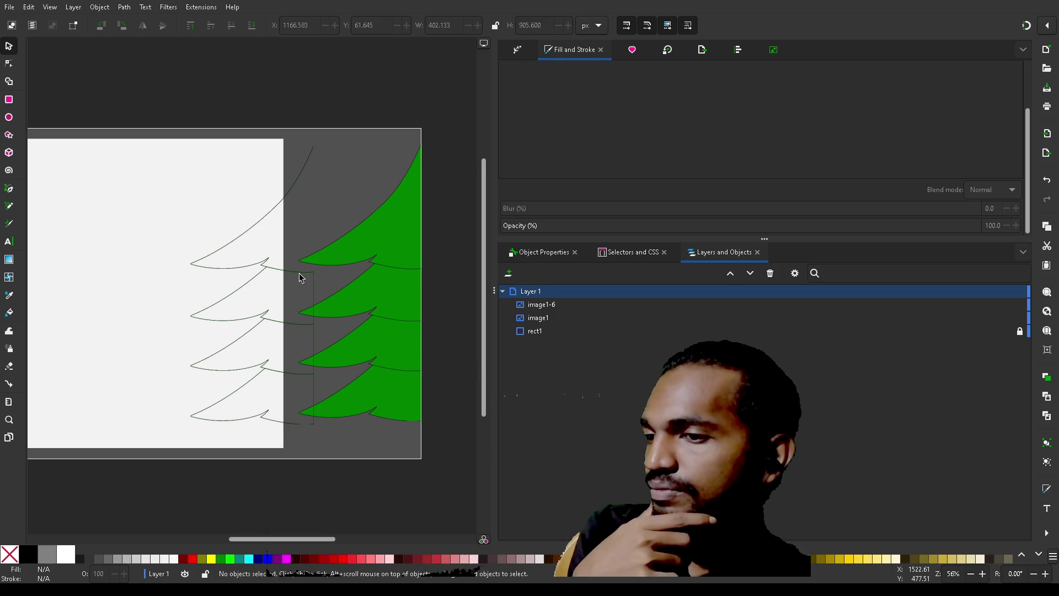
click(545, 305)
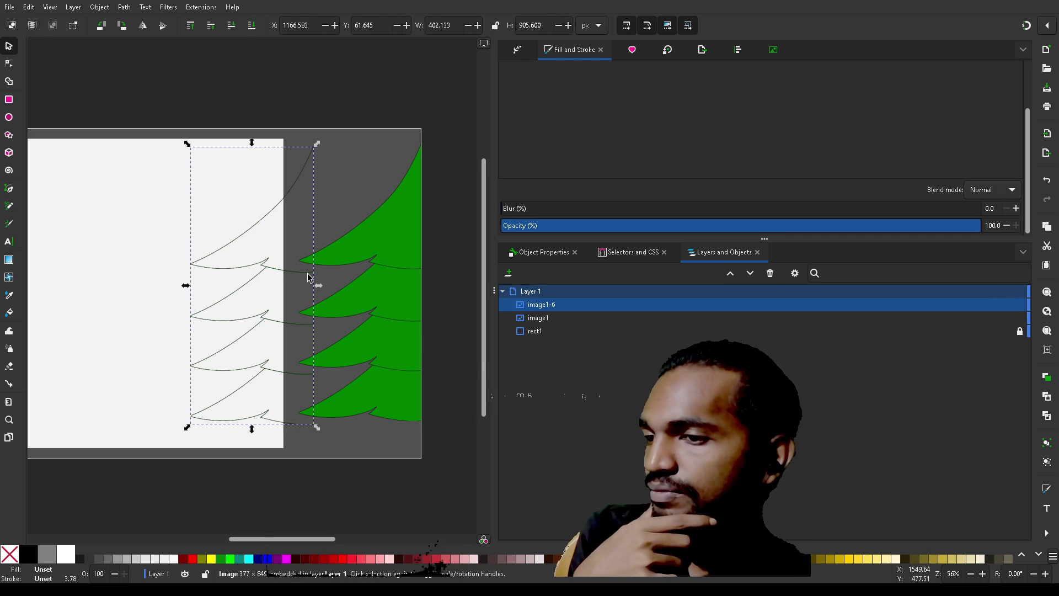
key(Escape)
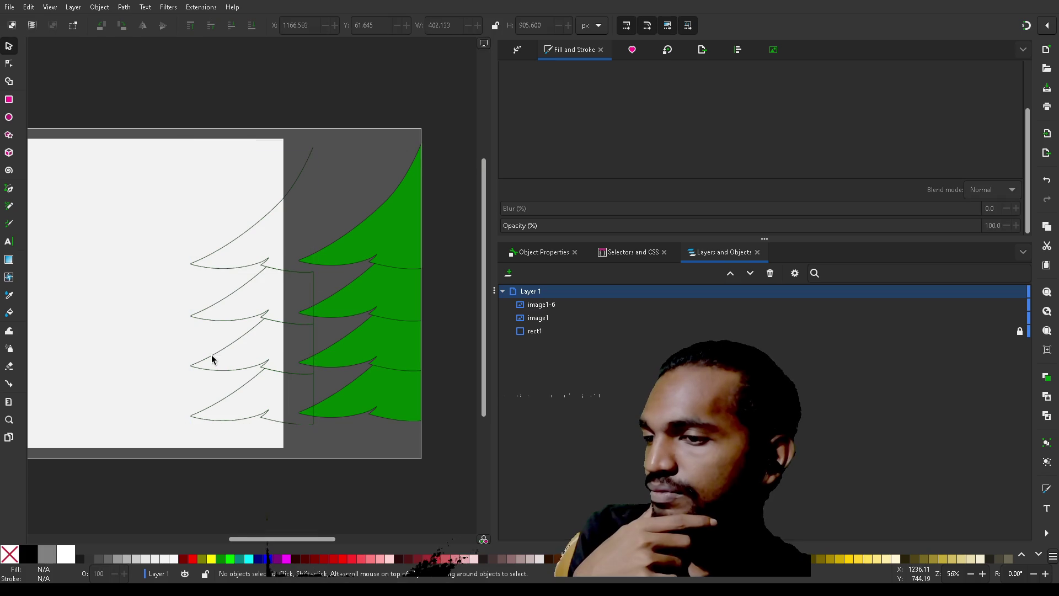
click(549, 306)
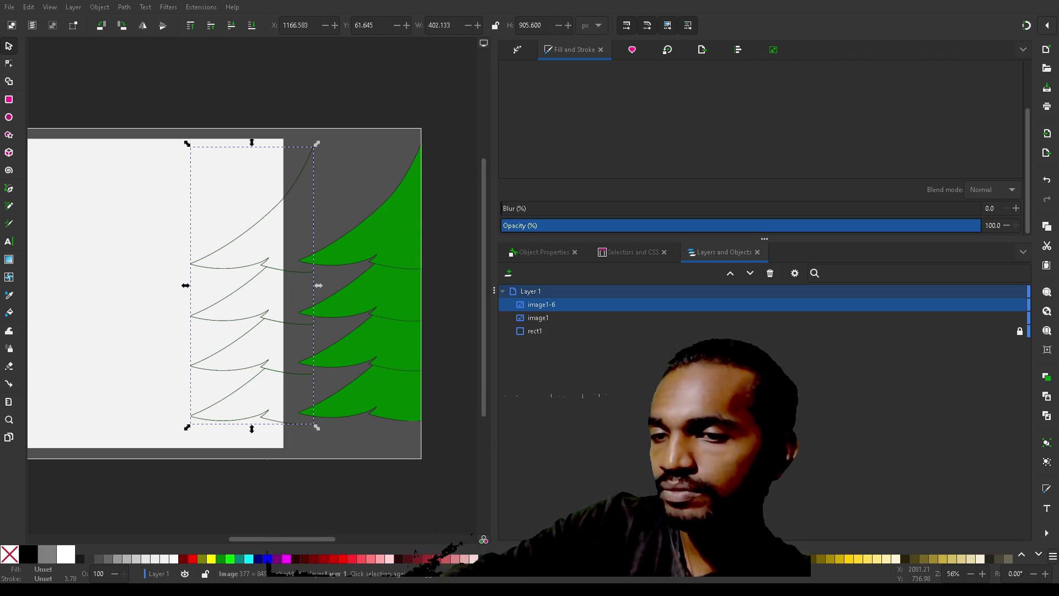
click(388, 239)
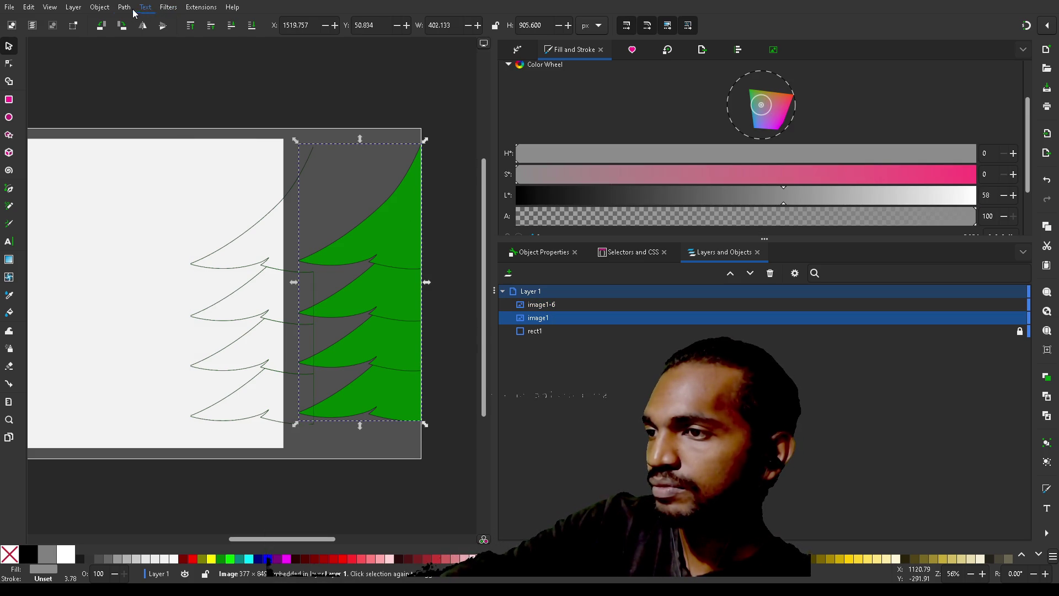
key(shift+alt+b)
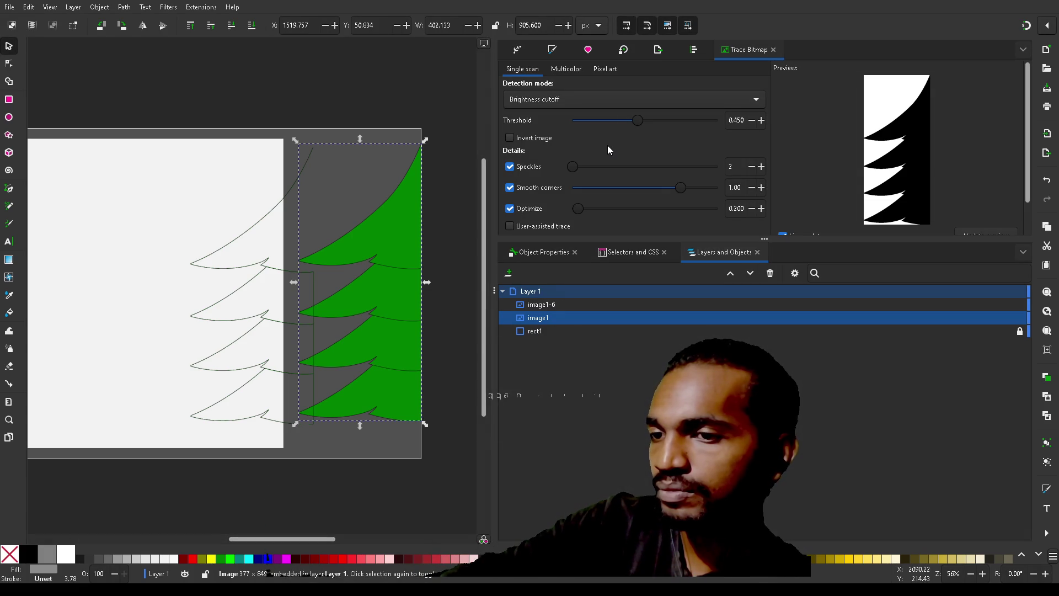
- Trace image1 in Multicolor mode with background removed, producing group g1 of grey shapes
scroll(608, 149, down, 3)
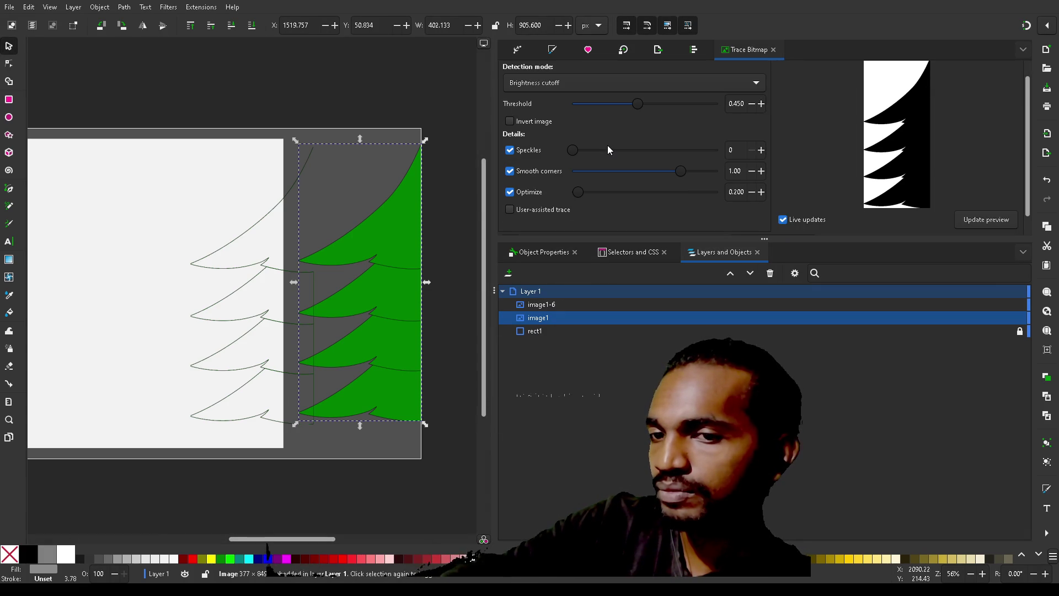
scroll(607, 144, up, 5)
scroll(607, 145, down, 5)
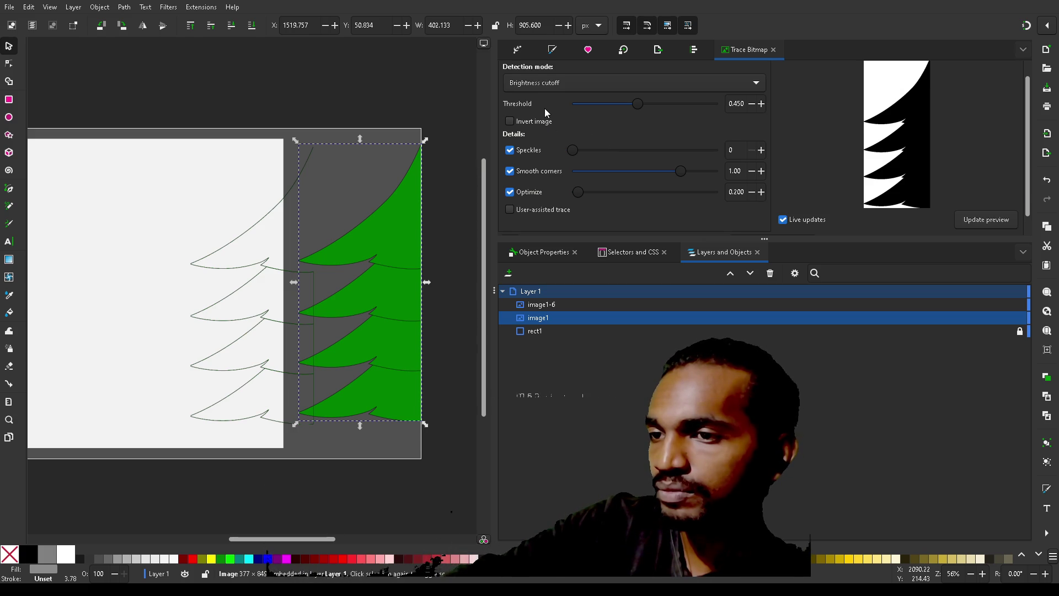
scroll(545, 108, up, 3)
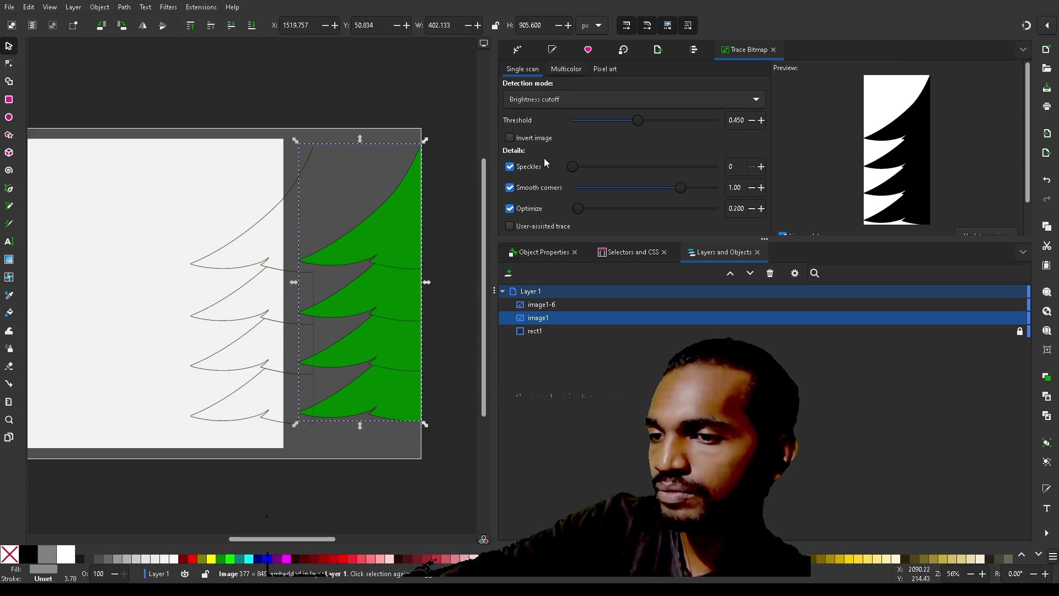
scroll(544, 157, down, 3)
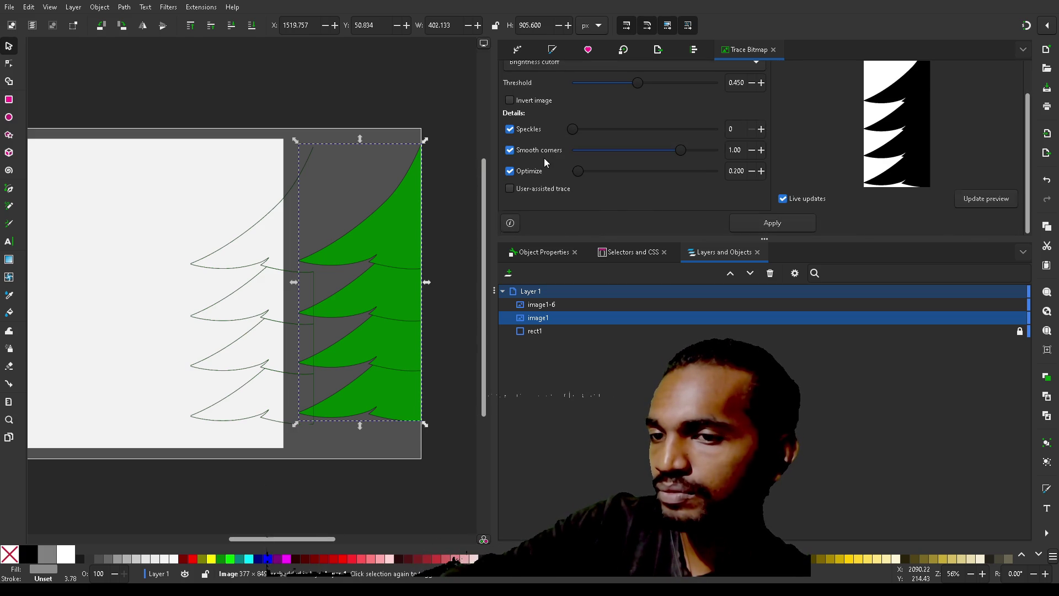
scroll(544, 158, up, 3)
click(567, 69)
click(540, 153)
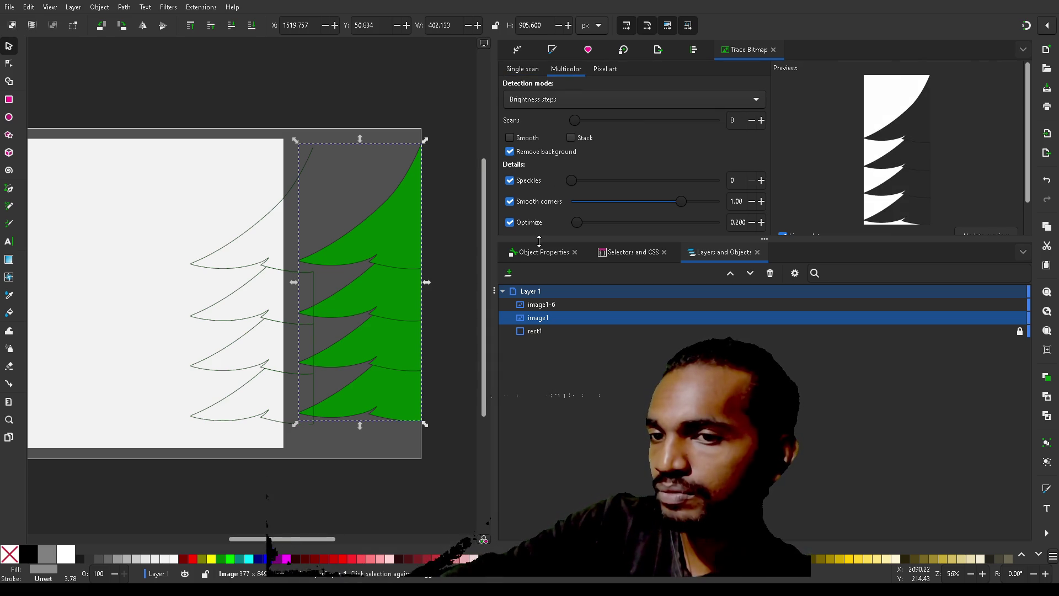
scroll(554, 222, down, 2)
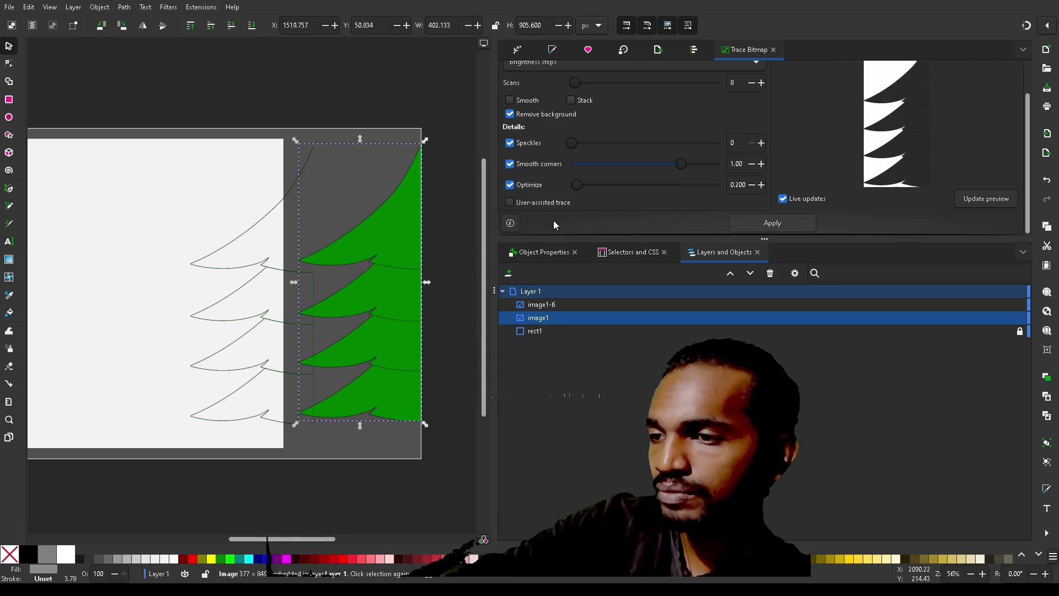
click(769, 221)
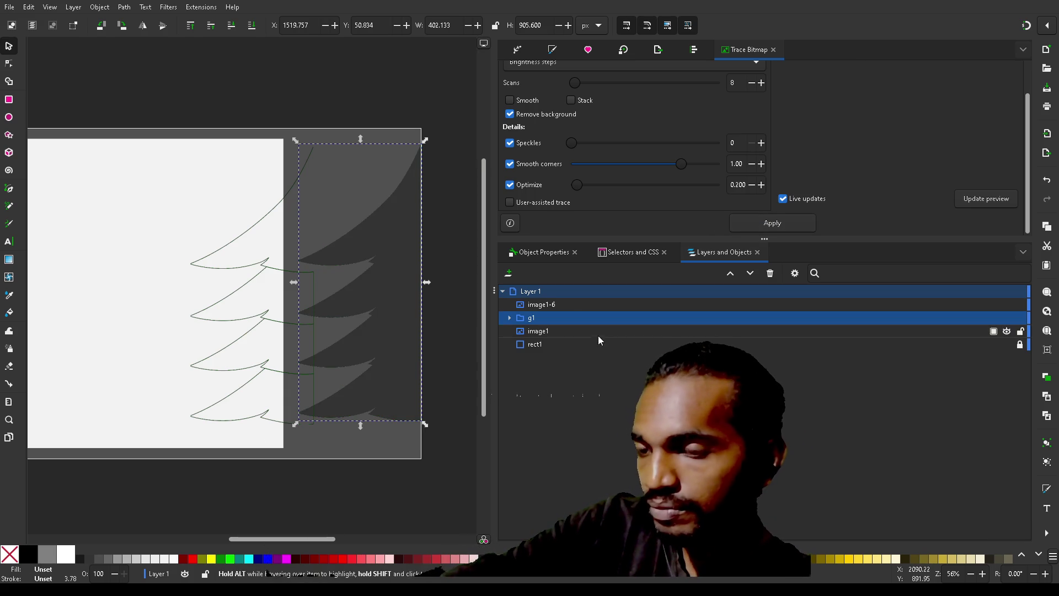
- Inspect the paths inside traced group g1, then undo the trace to remove it
click(510, 319)
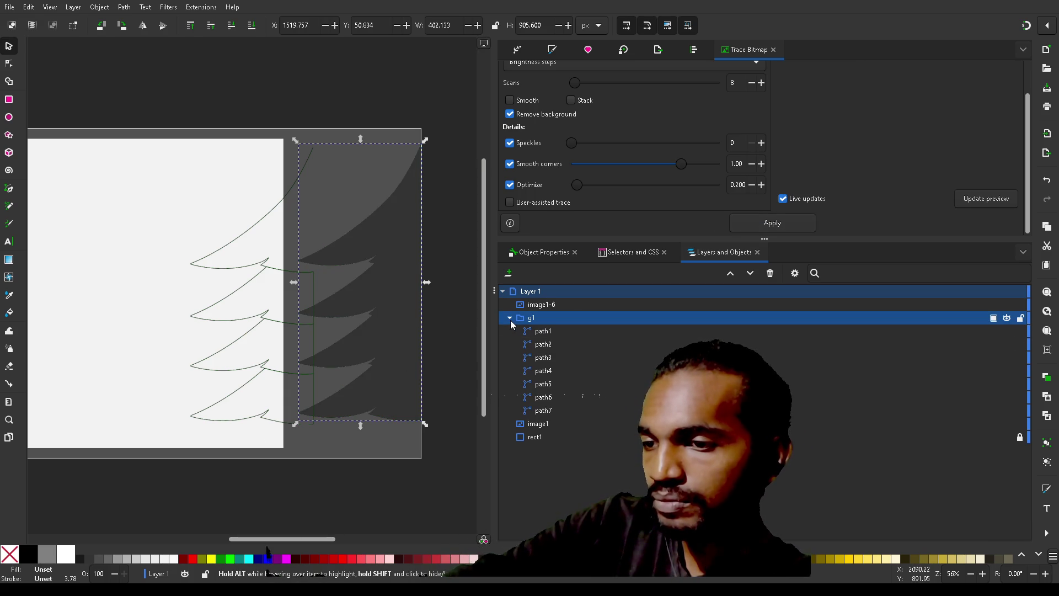
click(557, 332)
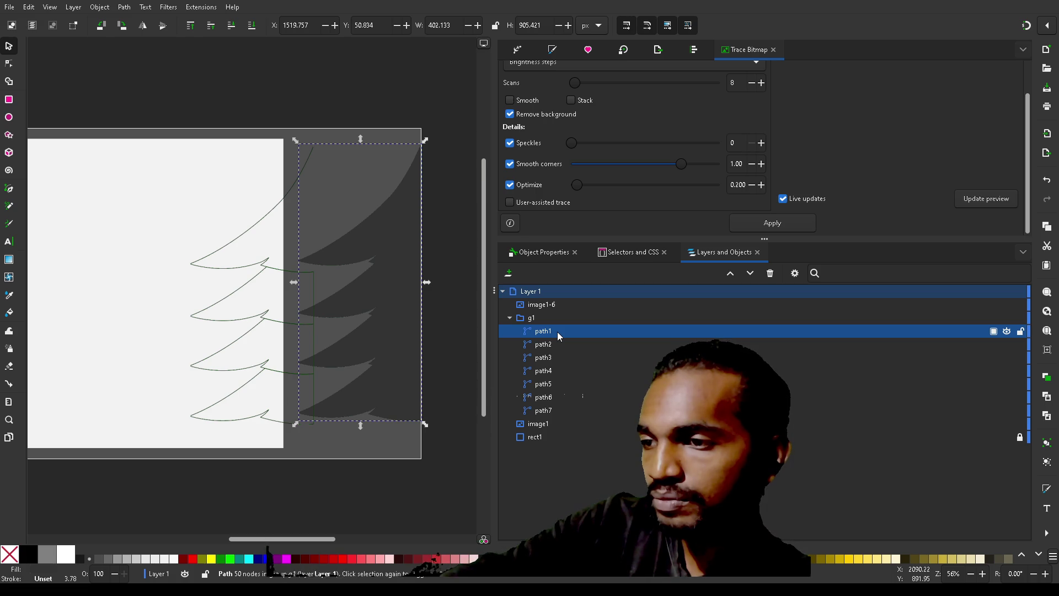
click(561, 359)
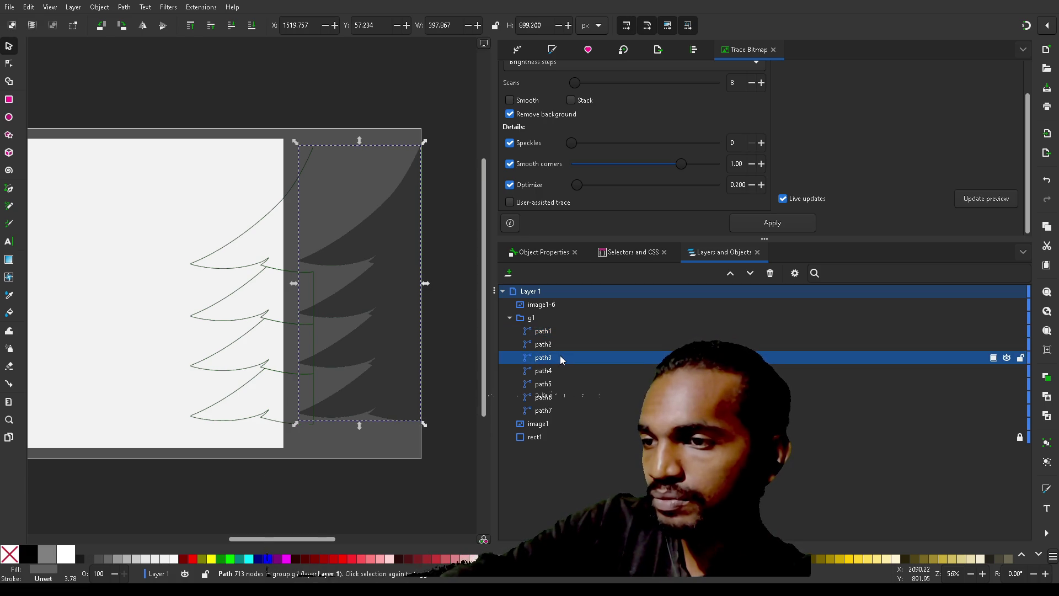
click(559, 370)
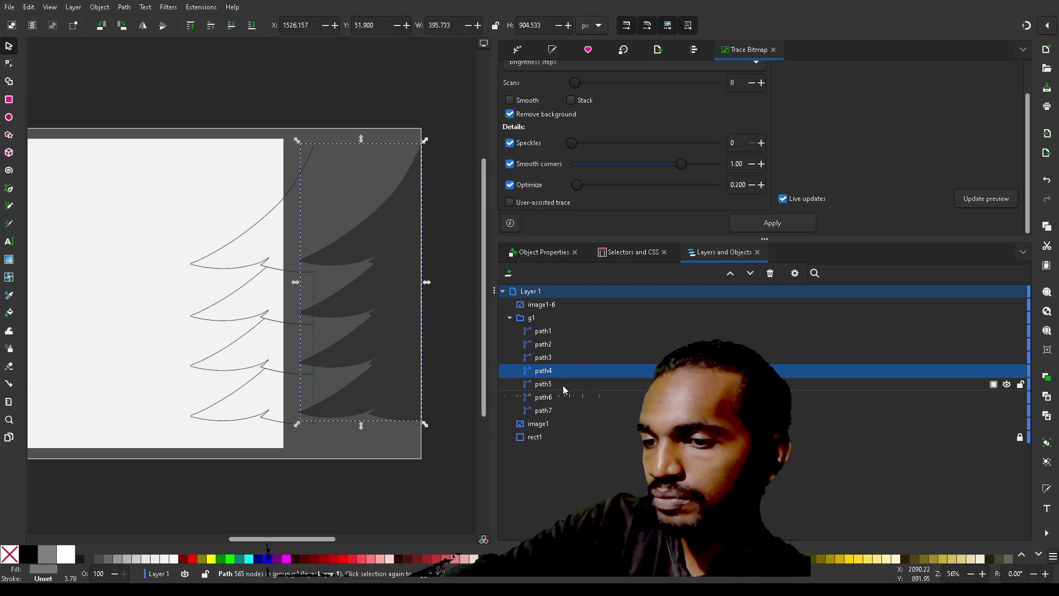
click(562, 386)
click(564, 396)
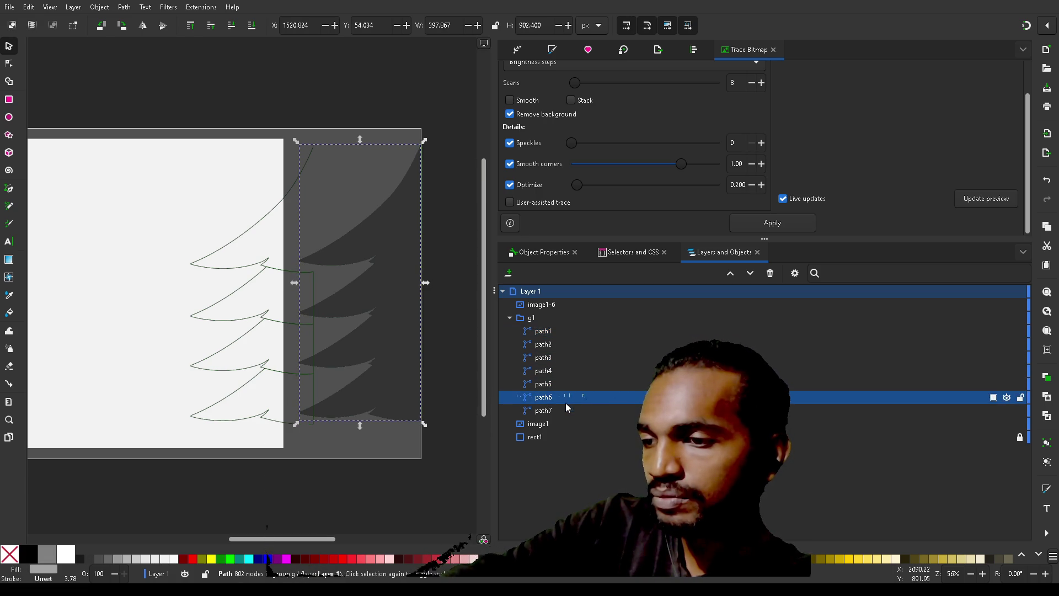
click(567, 408)
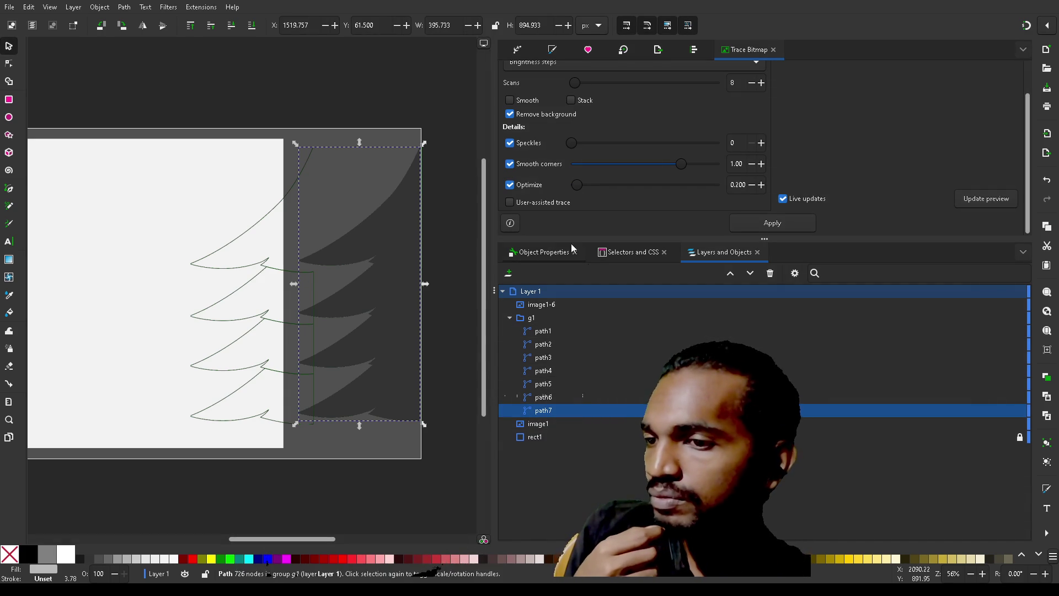
key(ctrl+z)
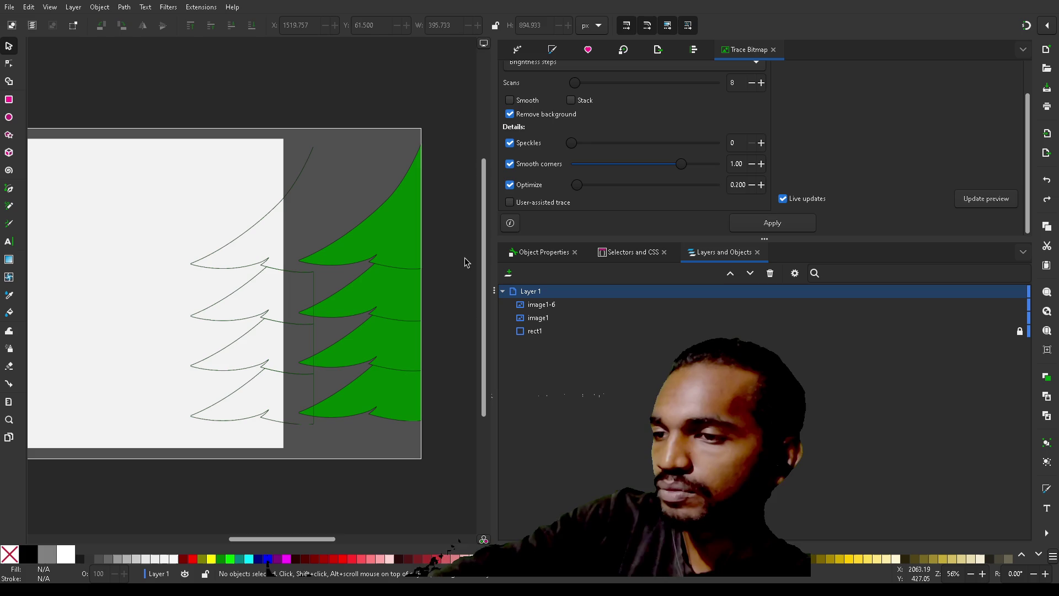
- After previewing Pixel art, settle on Single scan Brightness cutoff at threshold 0.450
scroll(625, 106, up, 1)
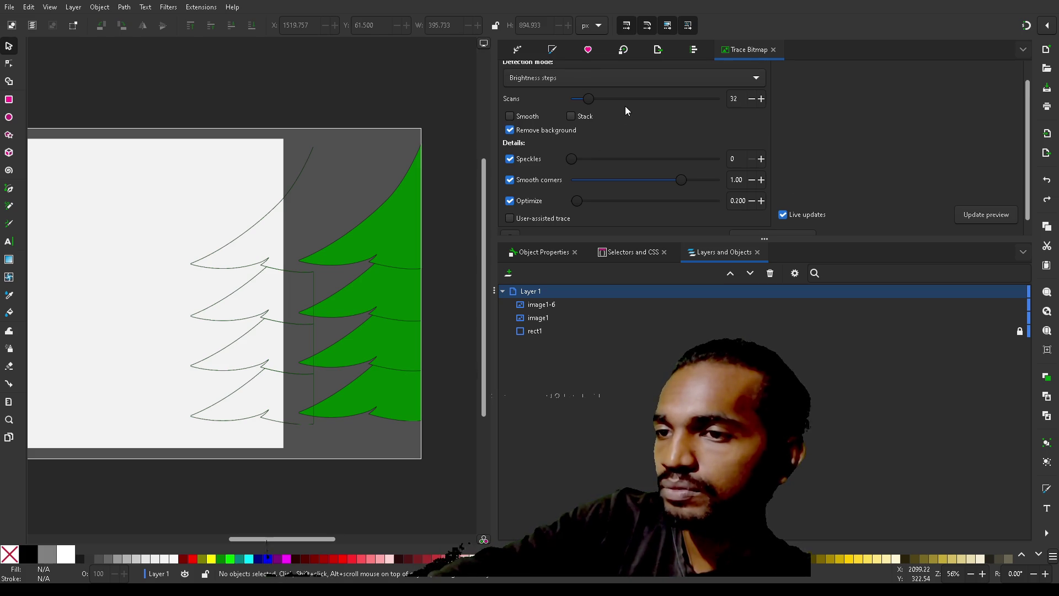
scroll(620, 107, down, 6)
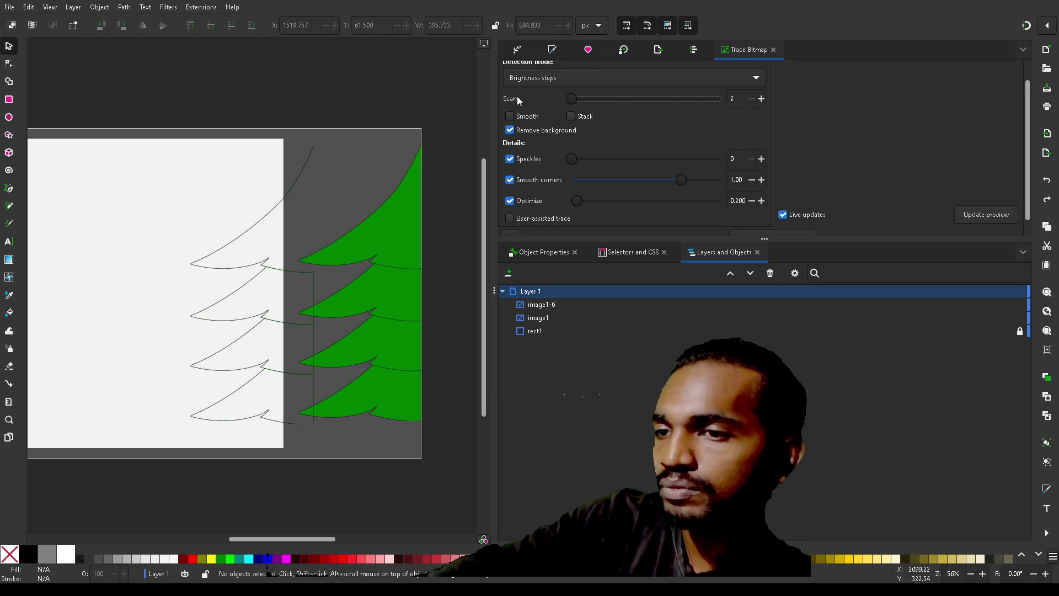
scroll(523, 102, up, 1)
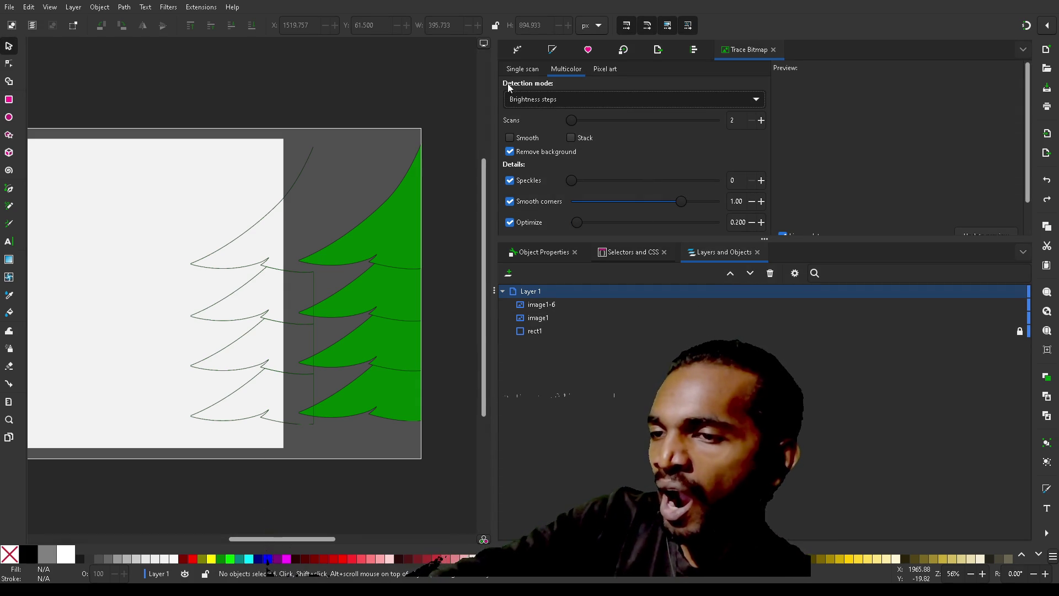
click(523, 70)
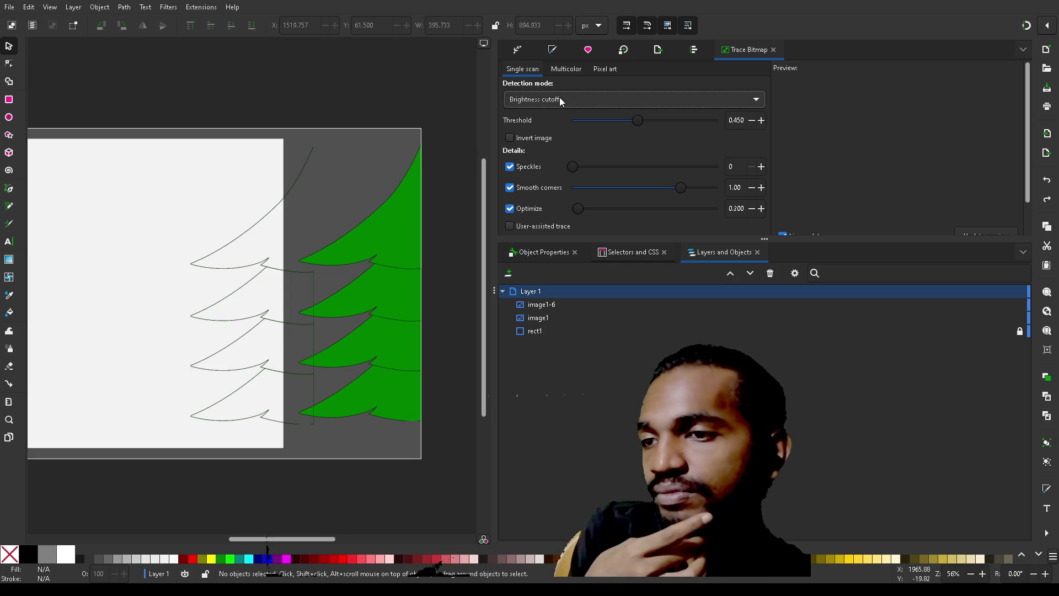
click(604, 69)
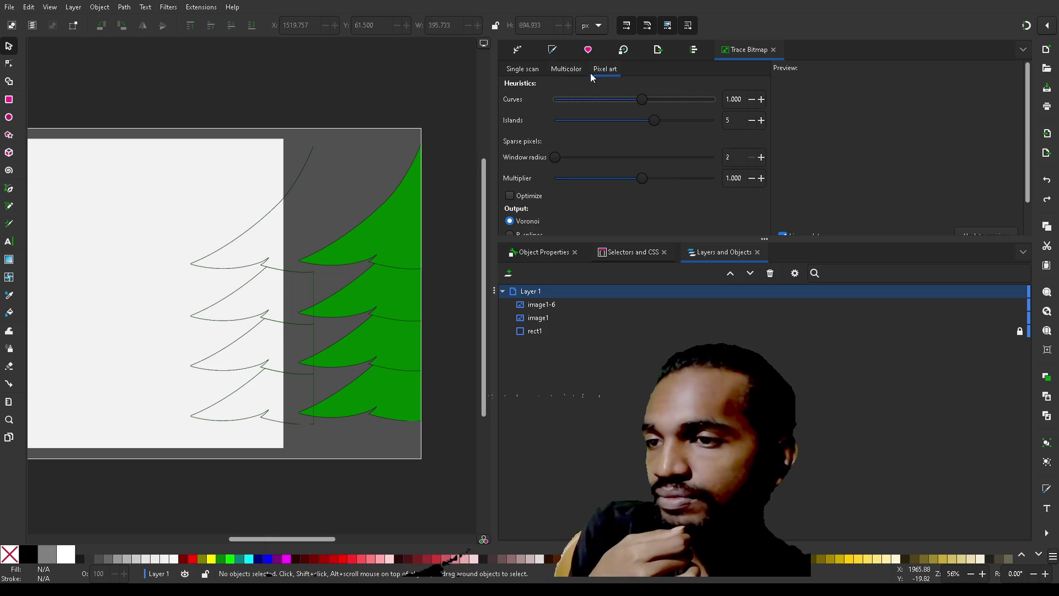
click(519, 75)
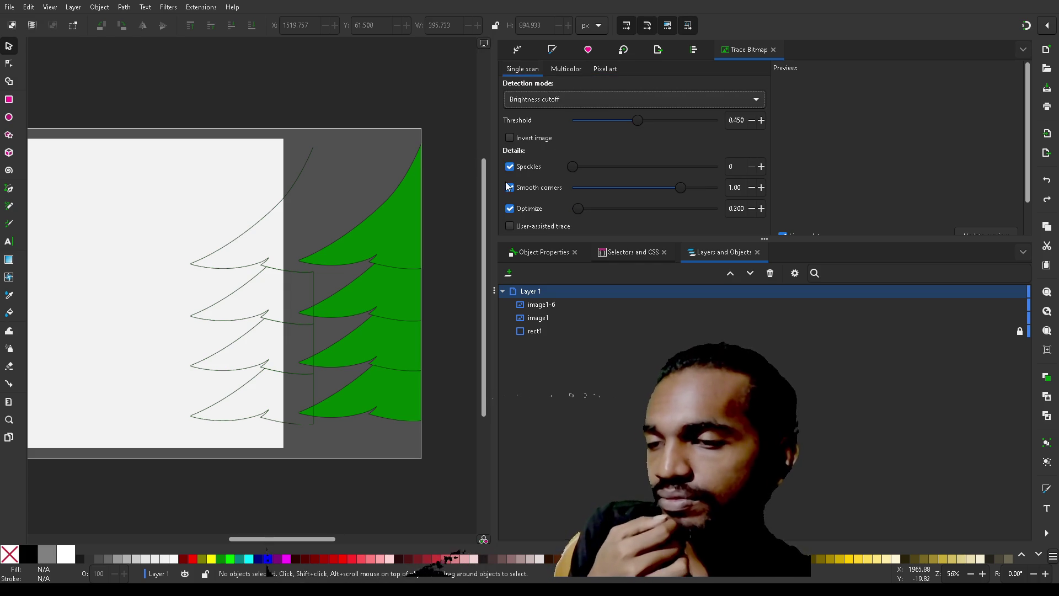
scroll(572, 134, down, 1)
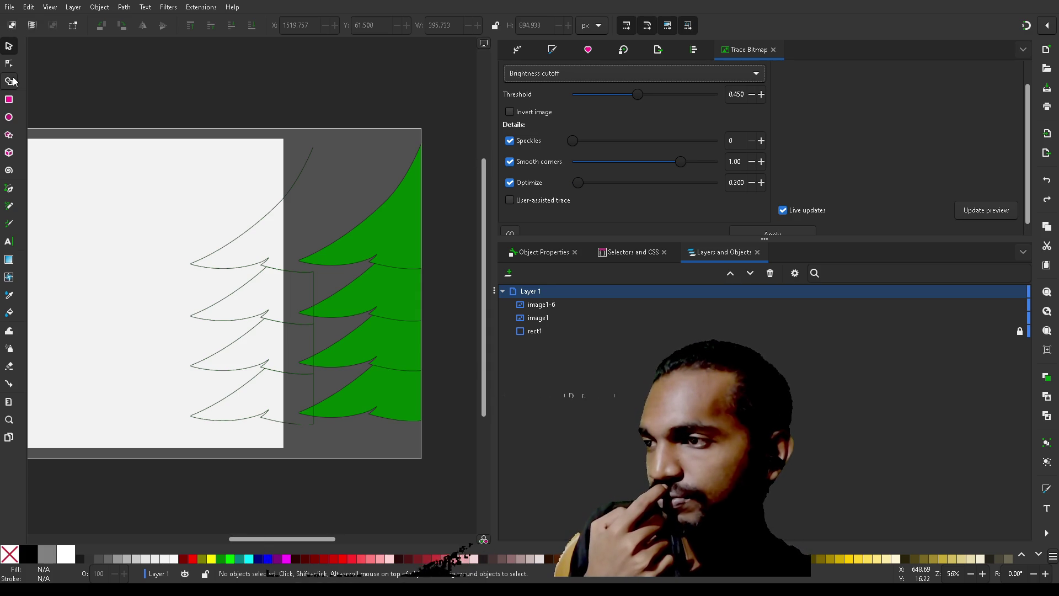
- Pick the Pen (Bezier) tool and abandon a first curved path started near the tree tip
click(8, 188)
scroll(269, 257, up, 6)
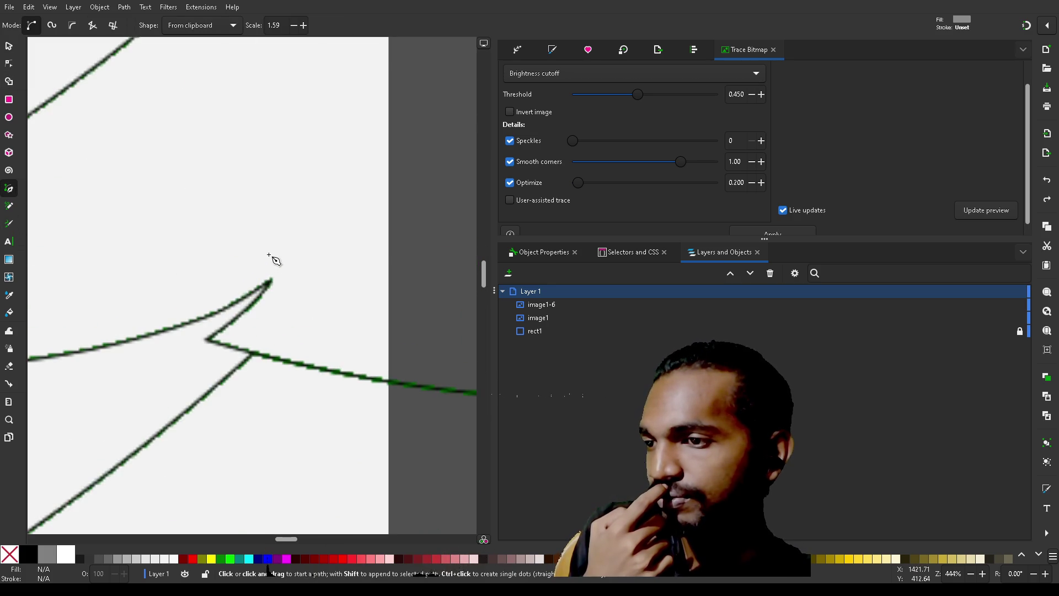
scroll(270, 256, down, 2)
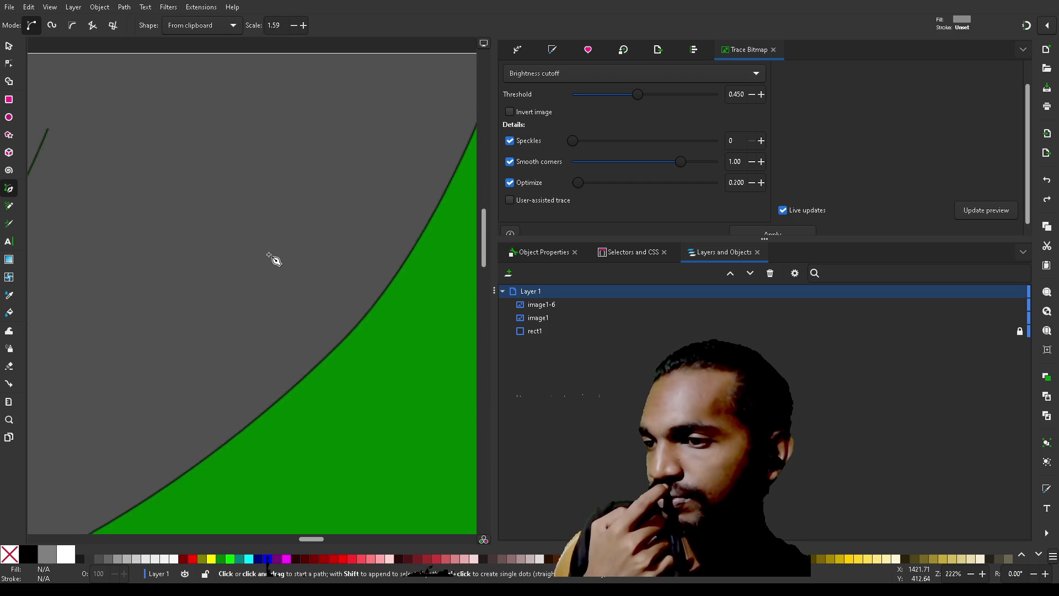
scroll(274, 260, right, 3)
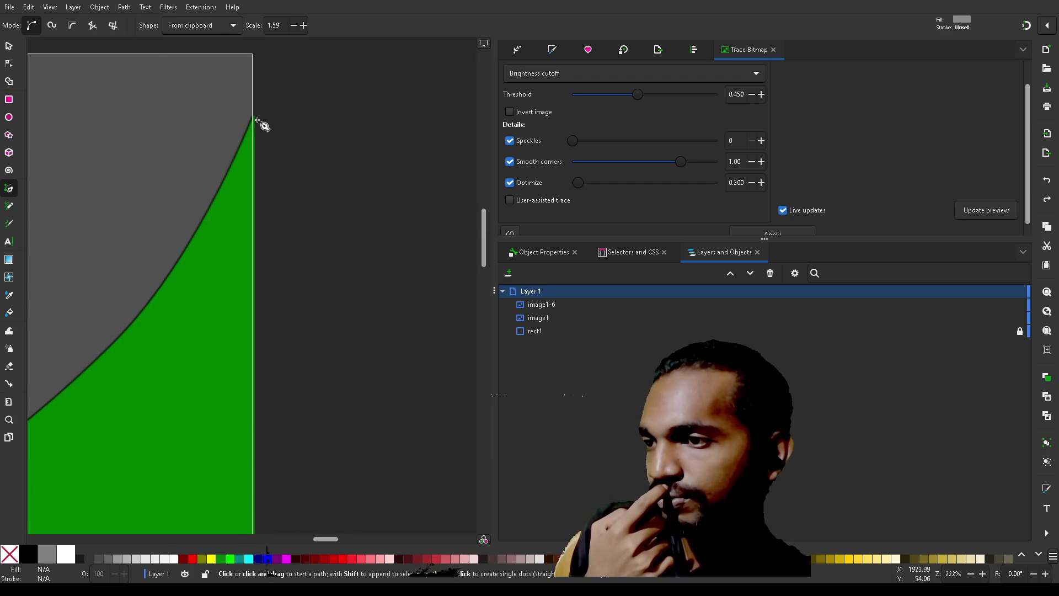
mouse_move(254, 117)
mouse_down()
mouse_move(279, 307)
mouse_move(268, 317)
mouse_up()
scroll(275, 307, down, 4)
scroll(269, 309, up, 4)
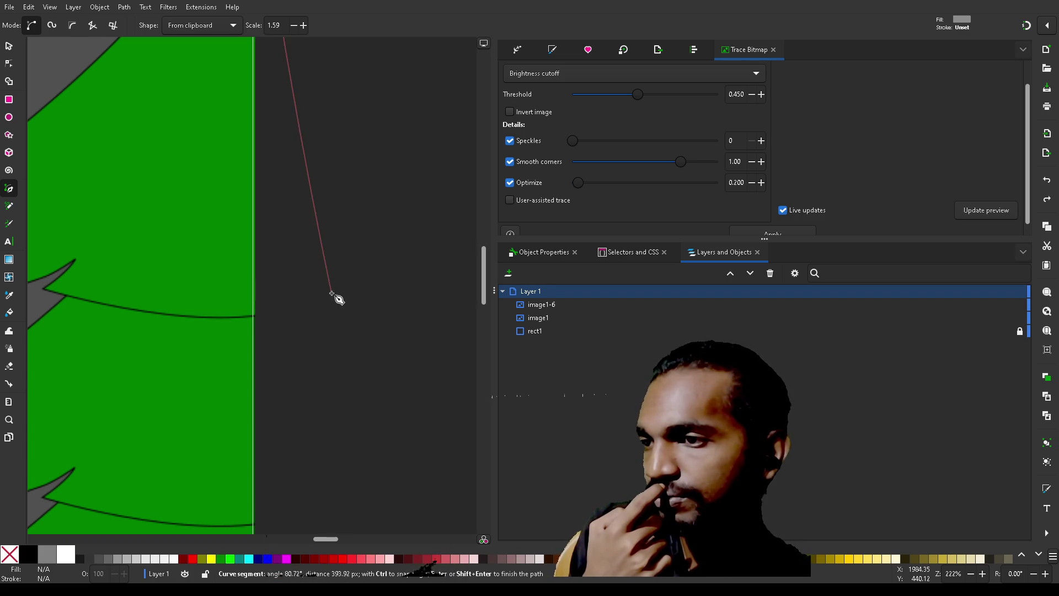
scroll(259, 323, down, 3)
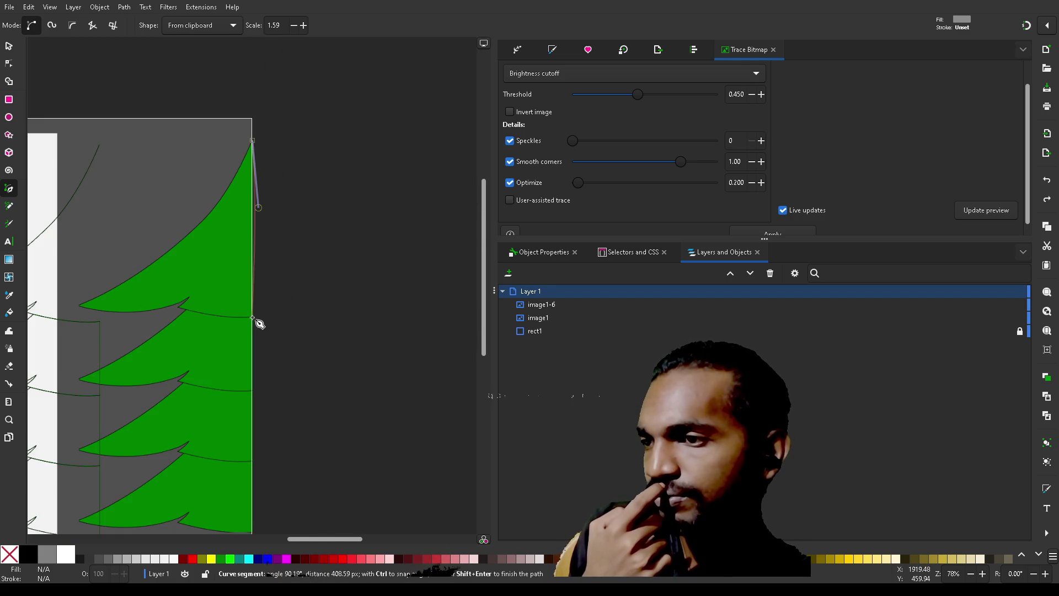
scroll(259, 323, up, 1)
key(Escape)
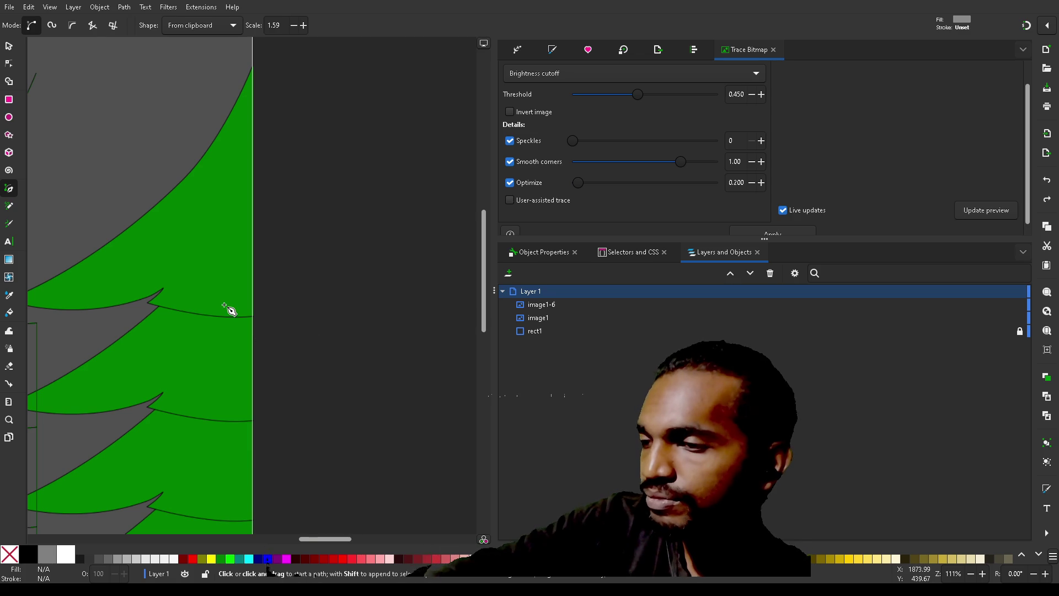
- Start a new path at the top tier's right corner with a node at the tree's apex
scroll(224, 305, up, 4)
scroll(224, 305, down, 2)
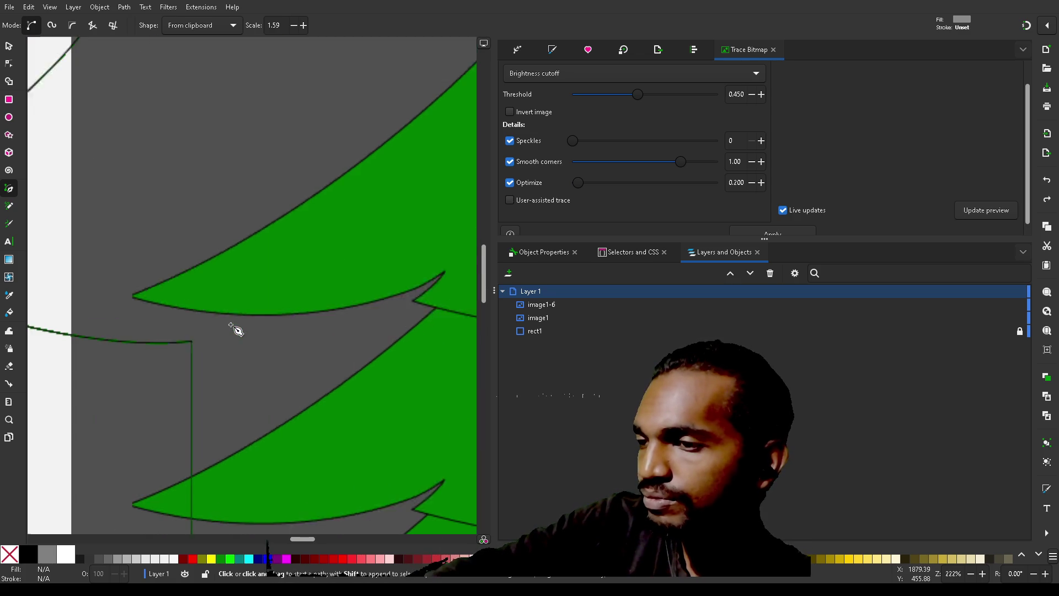
scroll(231, 325, left, 1)
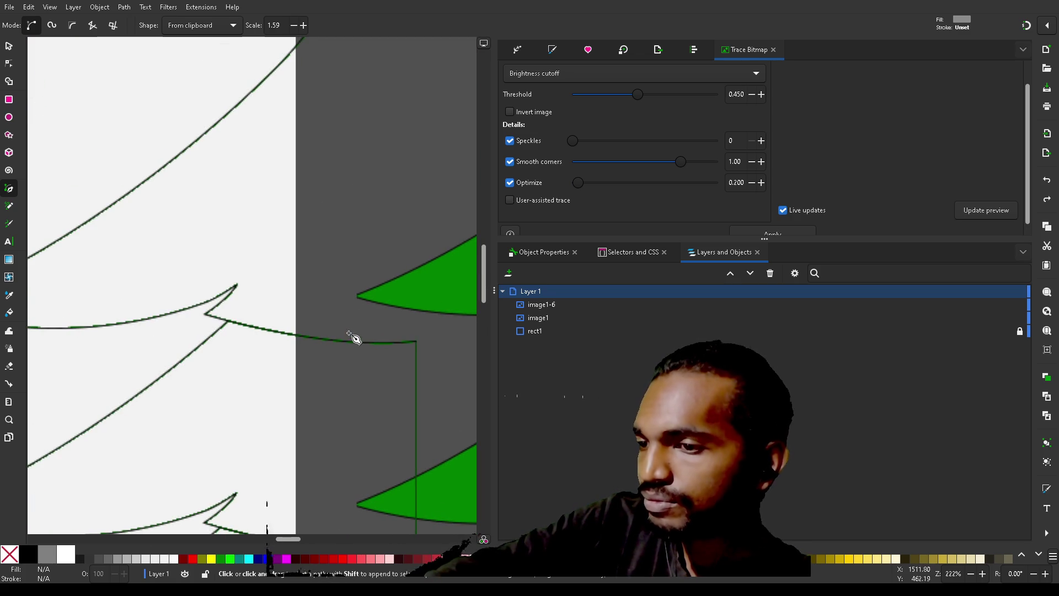
click(416, 340)
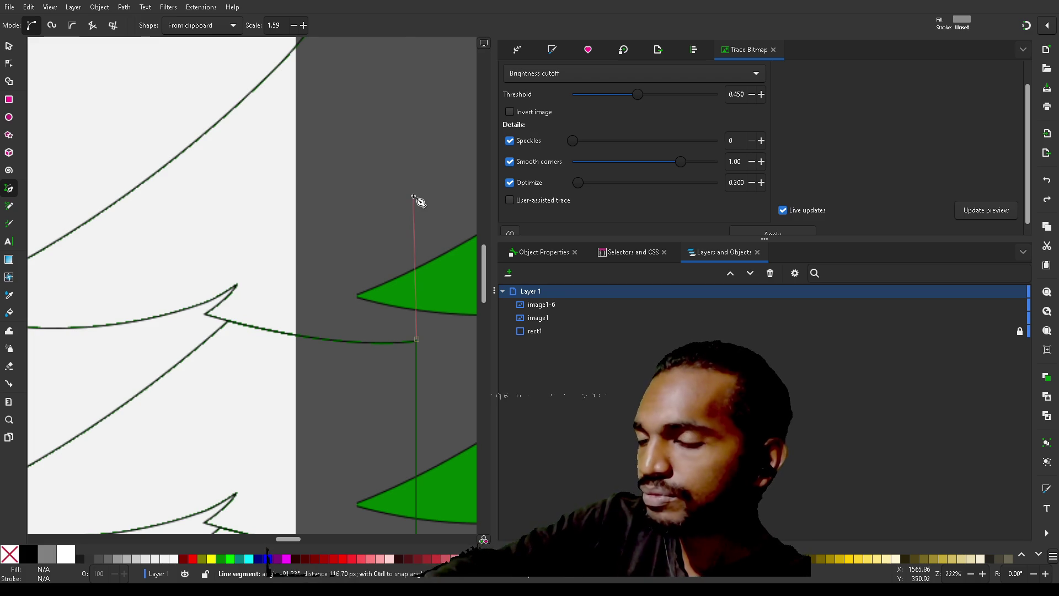
scroll(415, 201, down, 4)
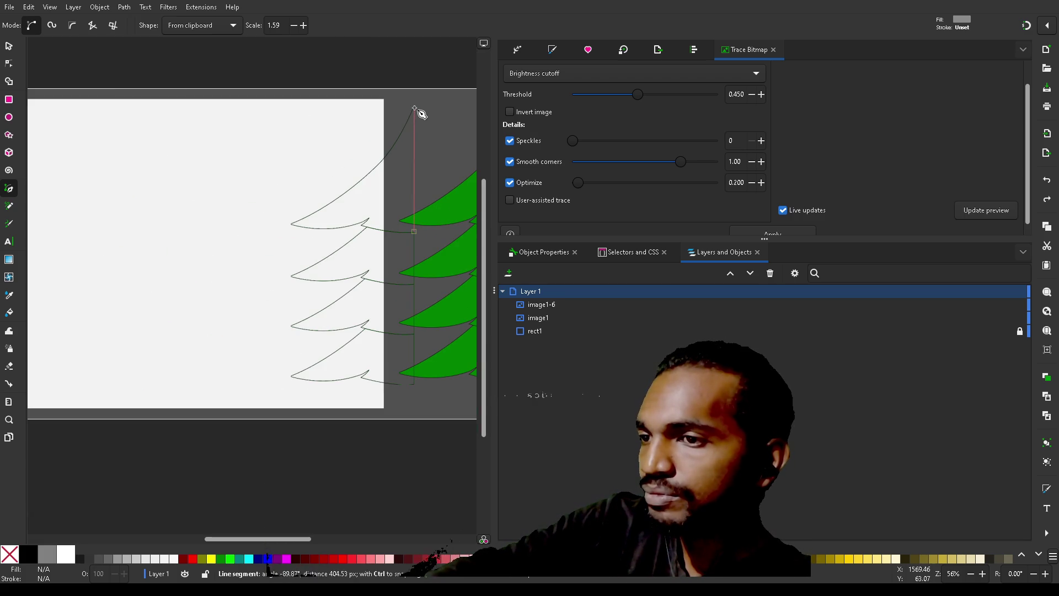
scroll(417, 112, up, 3)
scroll(418, 112, up, 4)
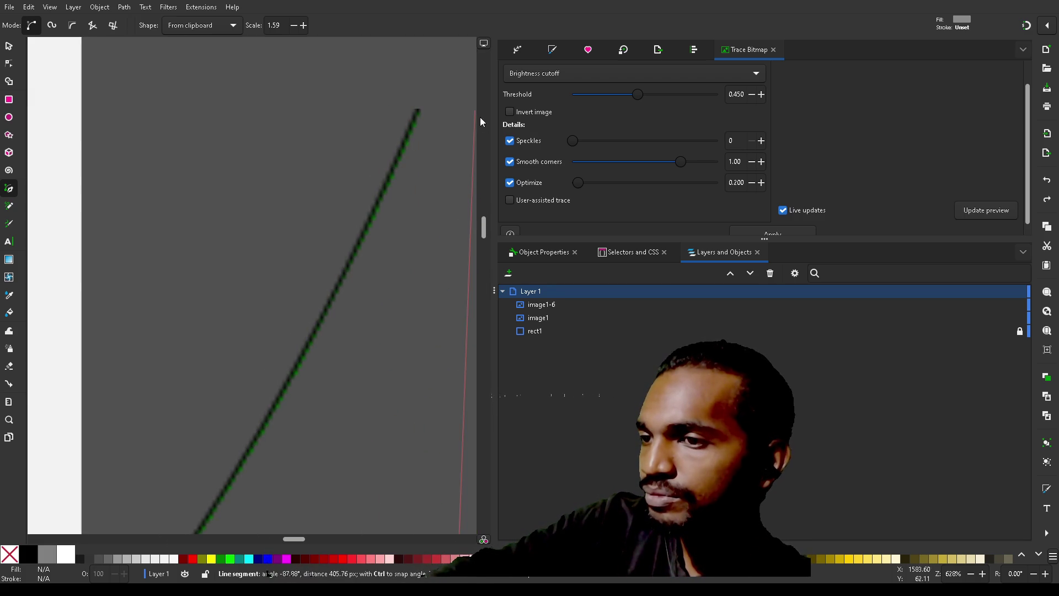
click(420, 108)
- Add curved nodes at the branch tip and notch, closing the top tier into grey-filled path7
scroll(392, 213, down, 7)
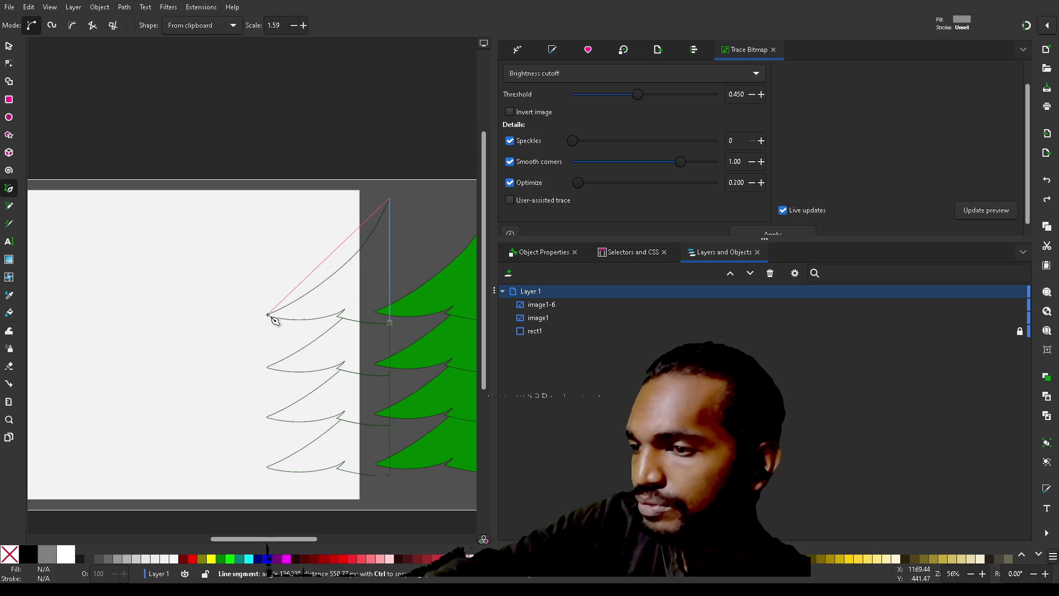
mouse_move(267, 313)
mouse_down()
mouse_move(289, 314)
mouse_move(229, 298)
mouse_move(204, 344)
mouse_move(151, 350)
mouse_move(175, 358)
mouse_move(164, 358)
mouse_up()
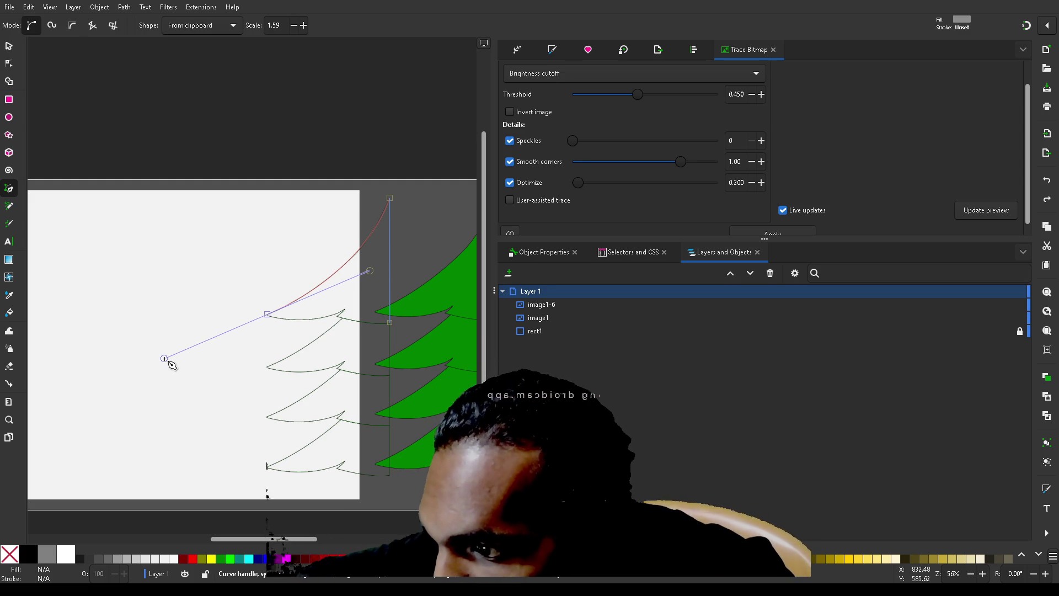
drag(164, 358, 163, 359)
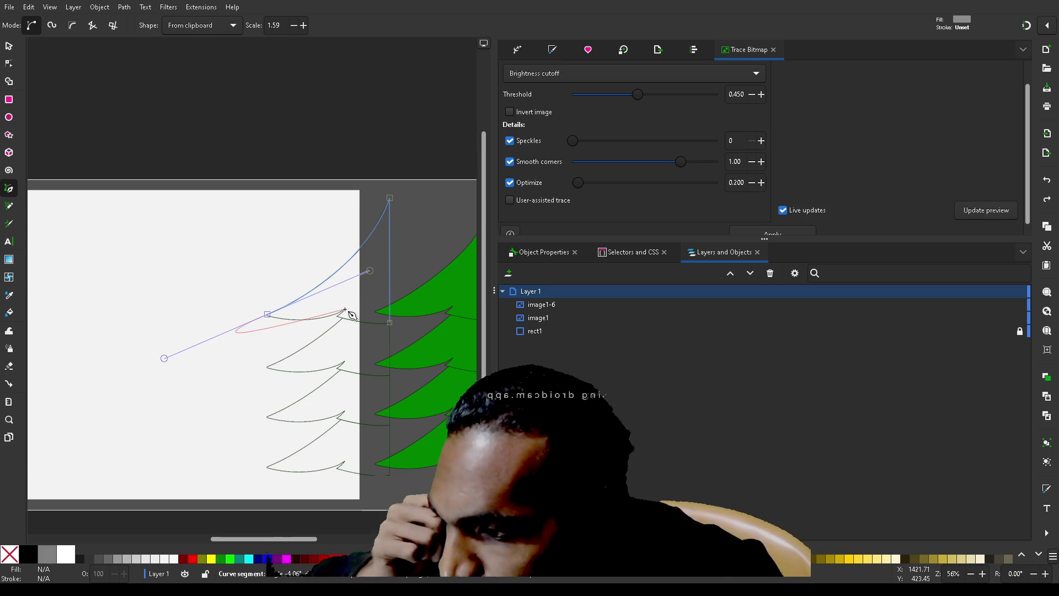
mouse_move(345, 310)
mouse_down()
mouse_move(335, 348)
mouse_move(347, 302)
mouse_move(302, 281)
mouse_move(352, 282)
mouse_move(377, 296)
mouse_up()
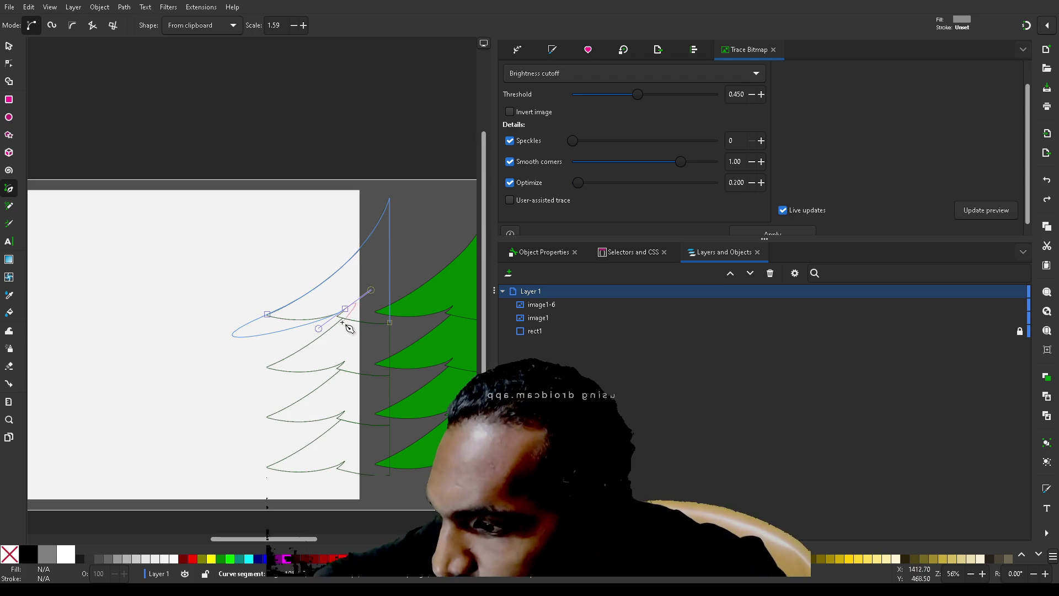
scroll(344, 324, up, 4)
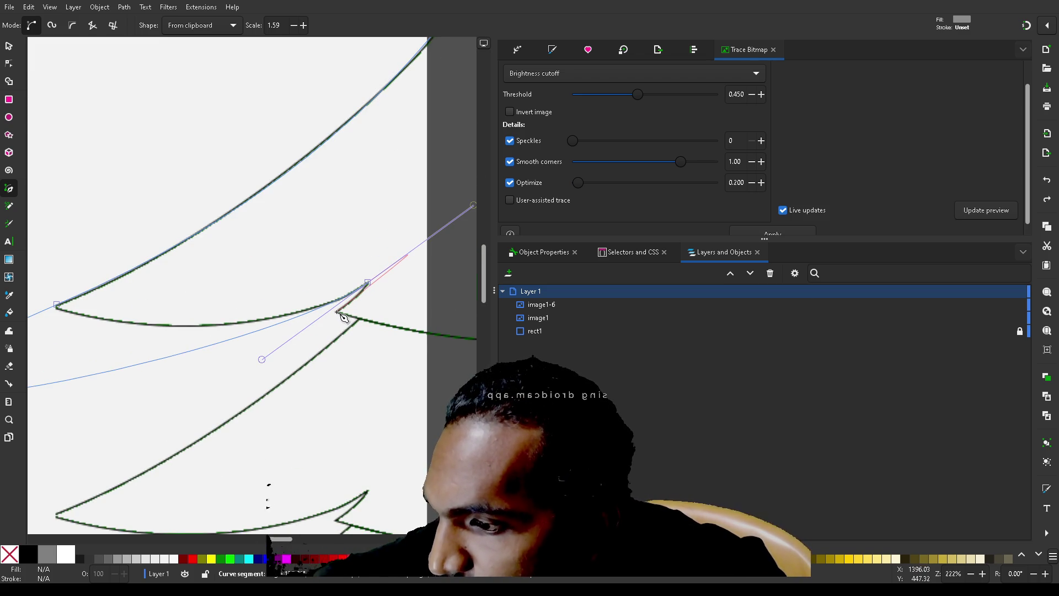
click(338, 312)
scroll(402, 336, right, 5)
scroll(402, 336, right, 1)
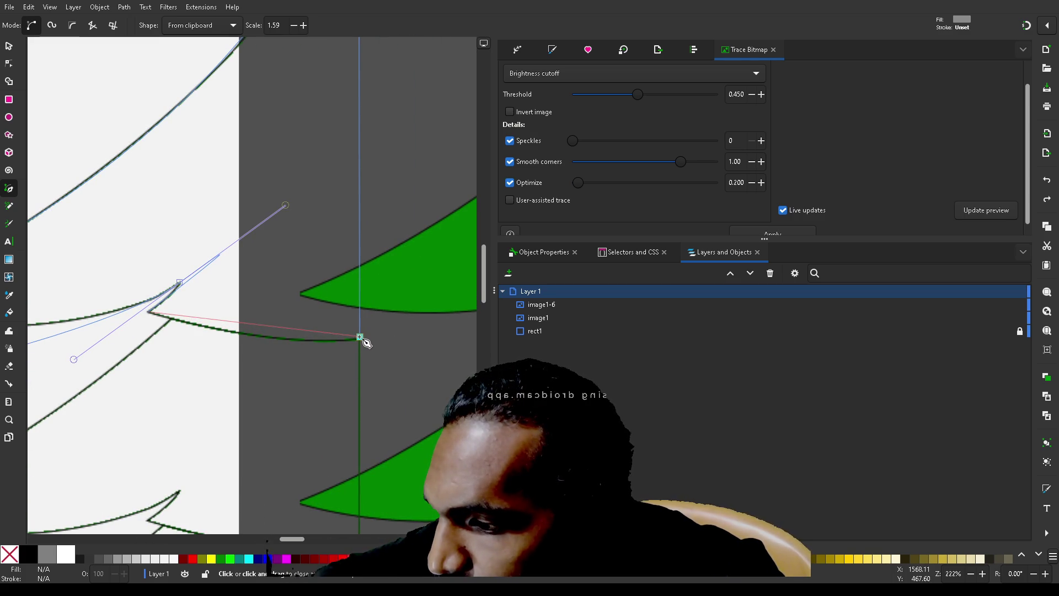
mouse_move(360, 337)
mouse_down()
mouse_move(389, 288)
mouse_move(461, 323)
mouse_move(498, 324)
mouse_move(472, 301)
mouse_move(355, 333)
mouse_move(370, 298)
mouse_move(380, 305)
mouse_move(362, 317)
mouse_move(455, 323)
mouse_up()
key(Return)
scroll(234, 383, left, 5)
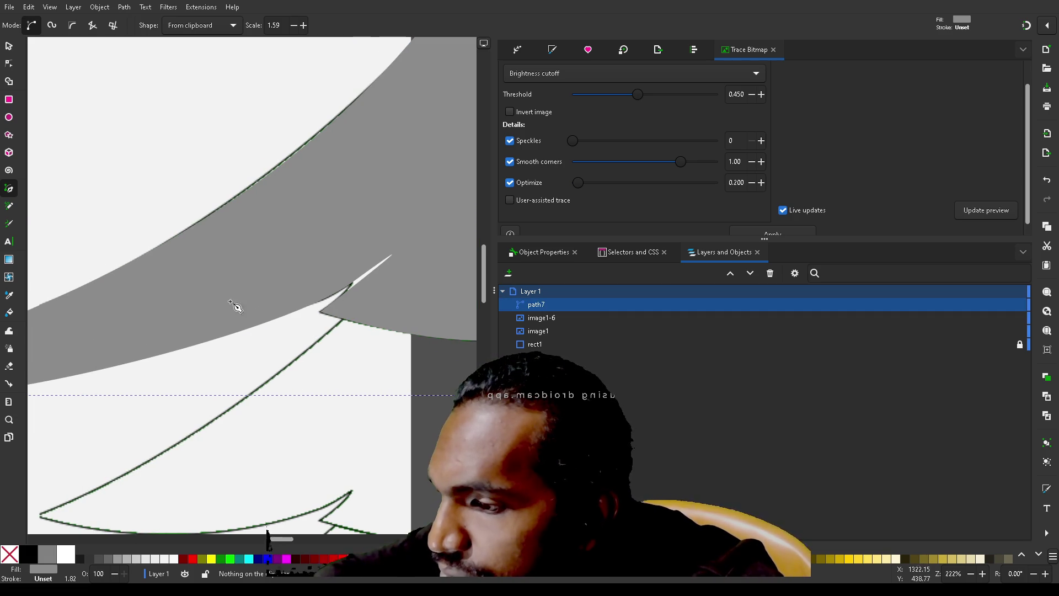
click(268, 249)
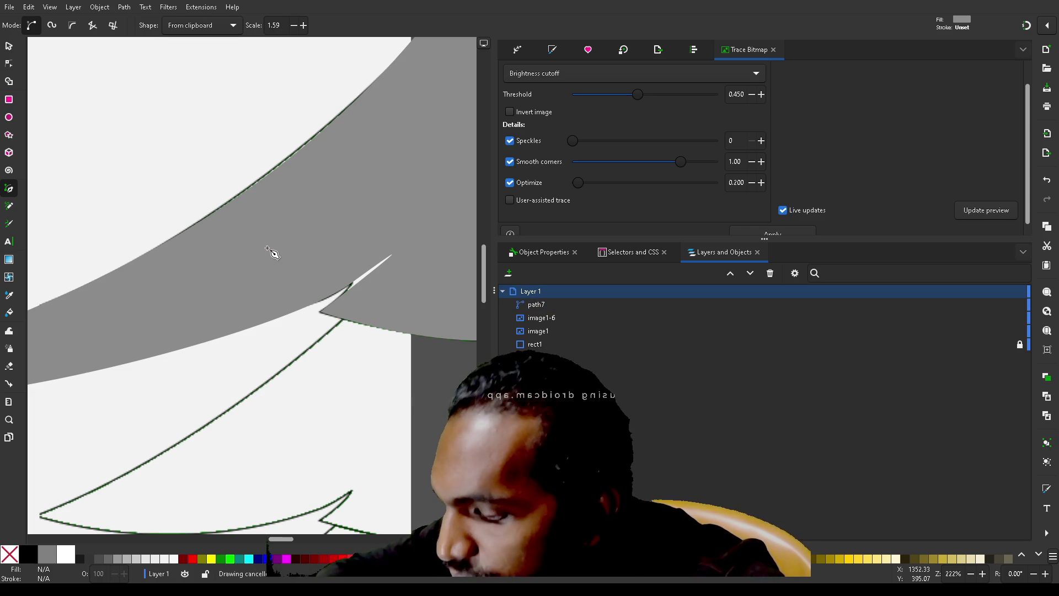
- With the Node tool, drag path7's notch handles so its lower edge bends along the branch
key(n)
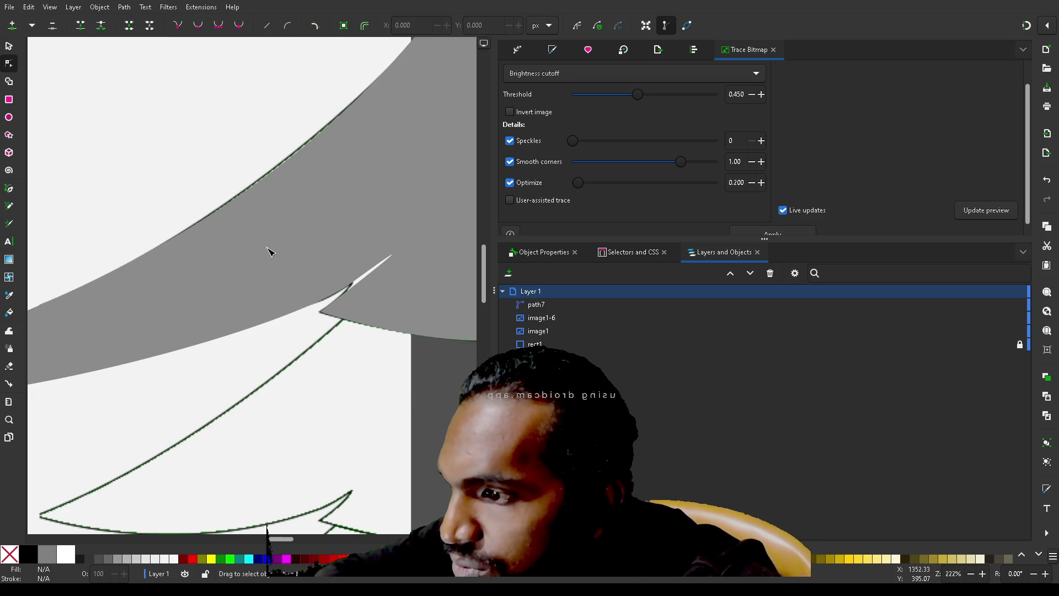
click(267, 248)
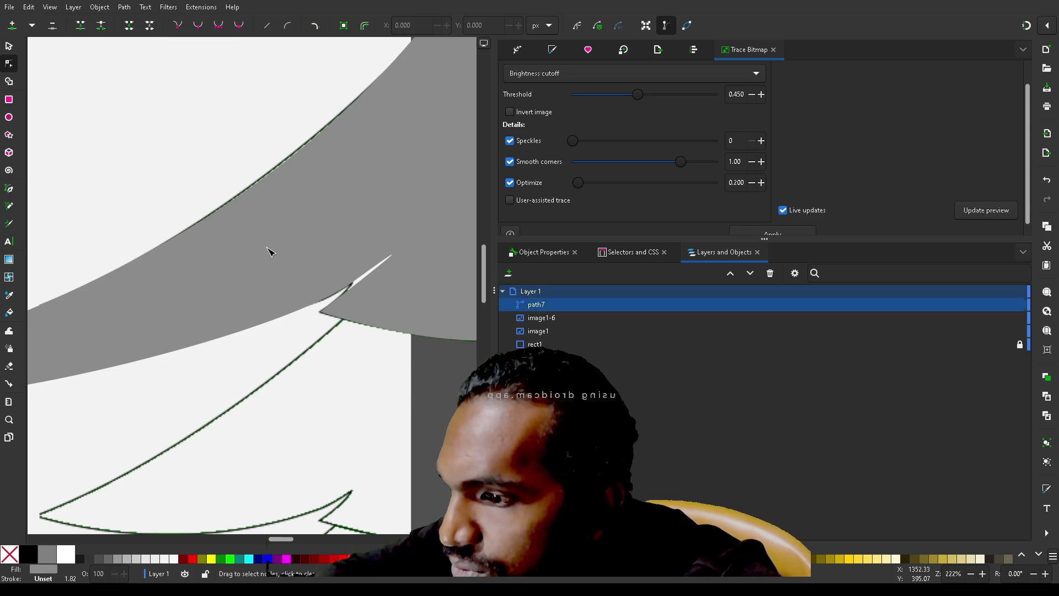
click(351, 283)
mouse_move(457, 205)
mouse_down()
mouse_move(350, 243)
mouse_move(411, 234)
mouse_move(364, 264)
mouse_move(359, 312)
mouse_move(342, 303)
mouse_up()
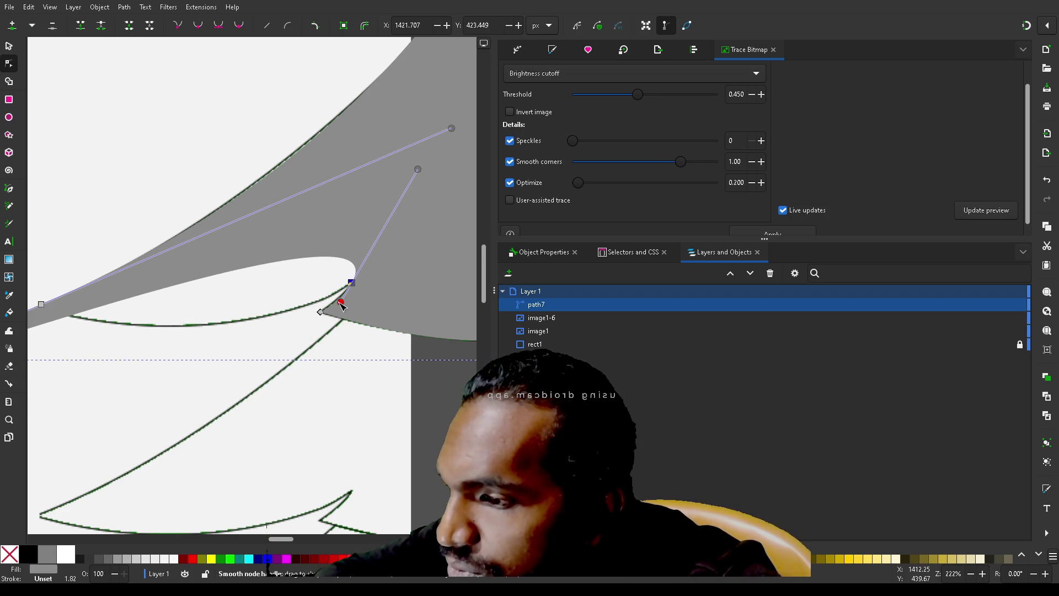
scroll(283, 356, left, 8)
scroll(283, 358, right, 1)
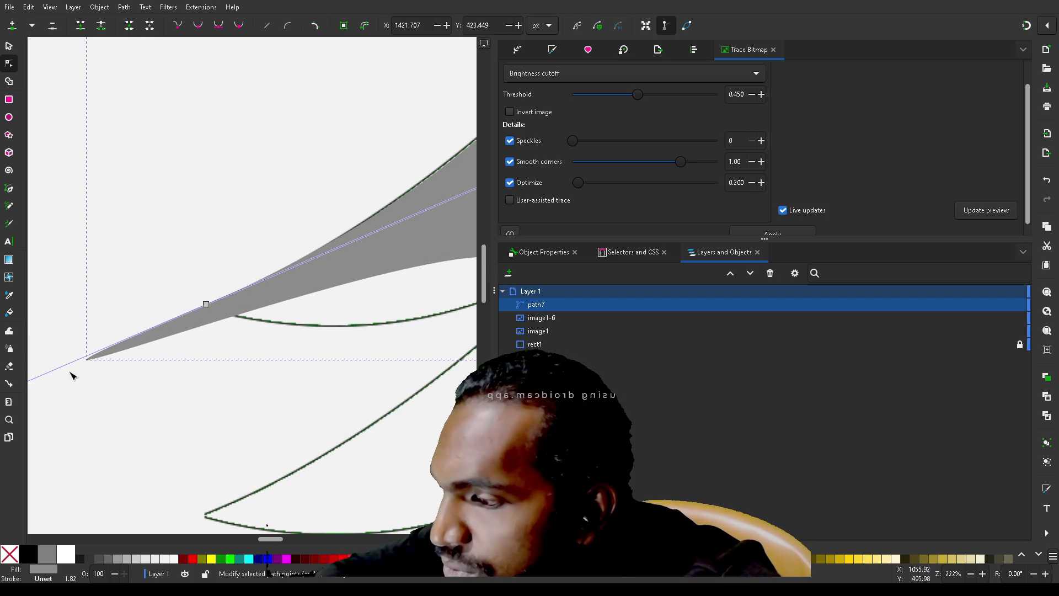
click(207, 304)
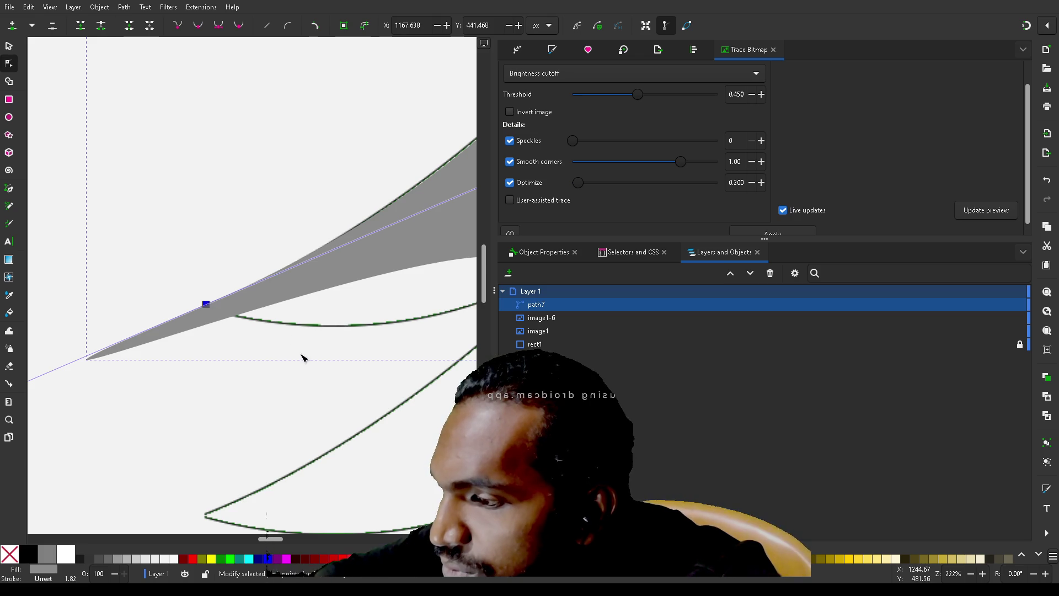
scroll(302, 359, down, 3)
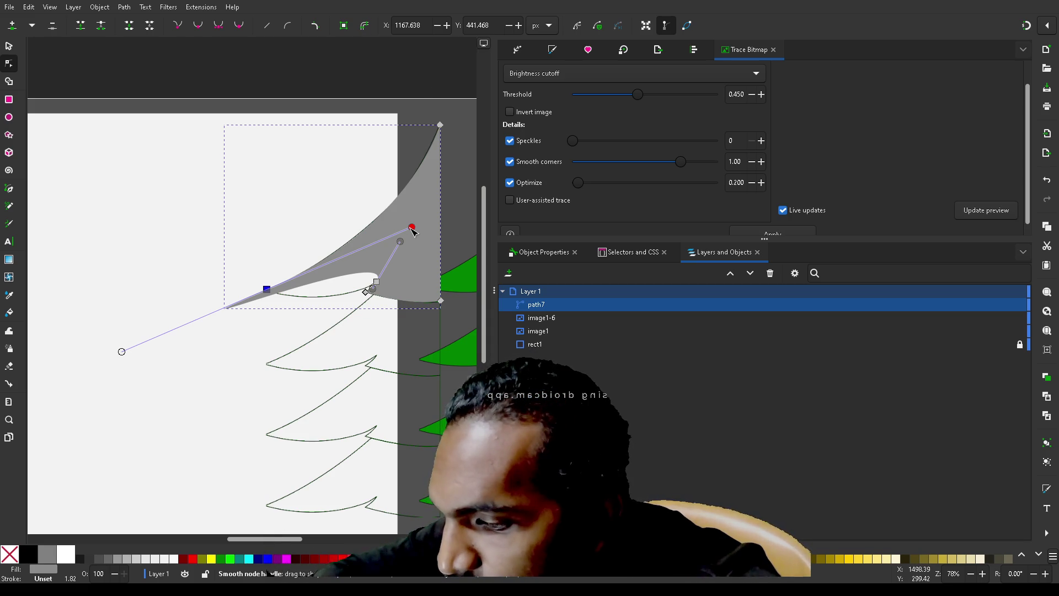
- Drag path7's handles and left tip node so its upper edge curves fuller along the outline
mouse_move(412, 227)
mouse_down()
mouse_move(331, 213)
mouse_move(391, 219)
mouse_move(433, 280)
mouse_move(400, 249)
mouse_move(386, 258)
mouse_move(388, 238)
mouse_up()
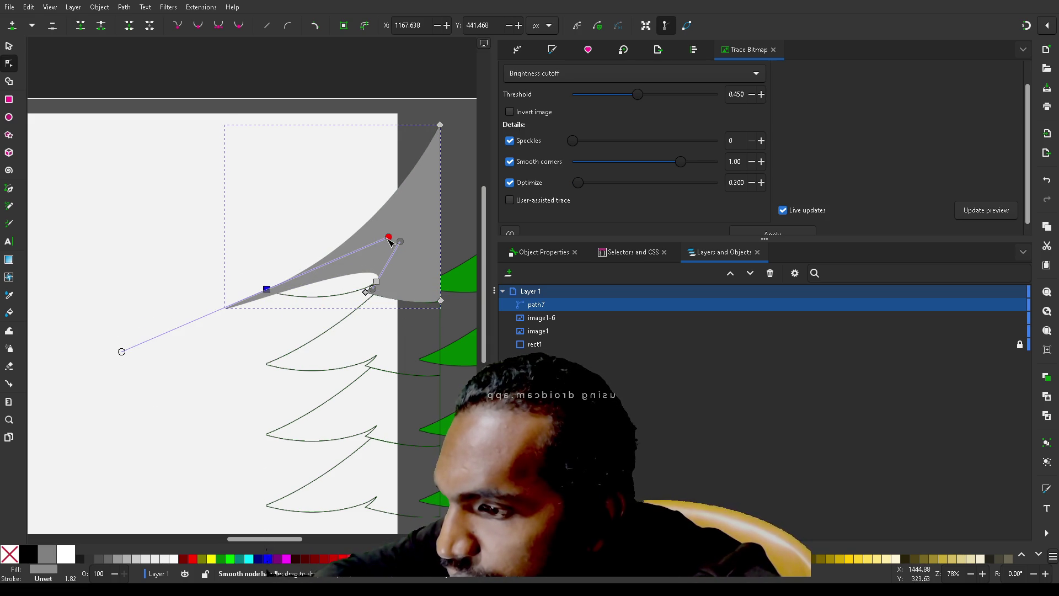
mouse_move(388, 237)
mouse_down()
mouse_move(291, 279)
mouse_move(325, 290)
mouse_move(309, 274)
mouse_move(362, 274)
mouse_move(414, 244)
mouse_move(402, 236)
mouse_up()
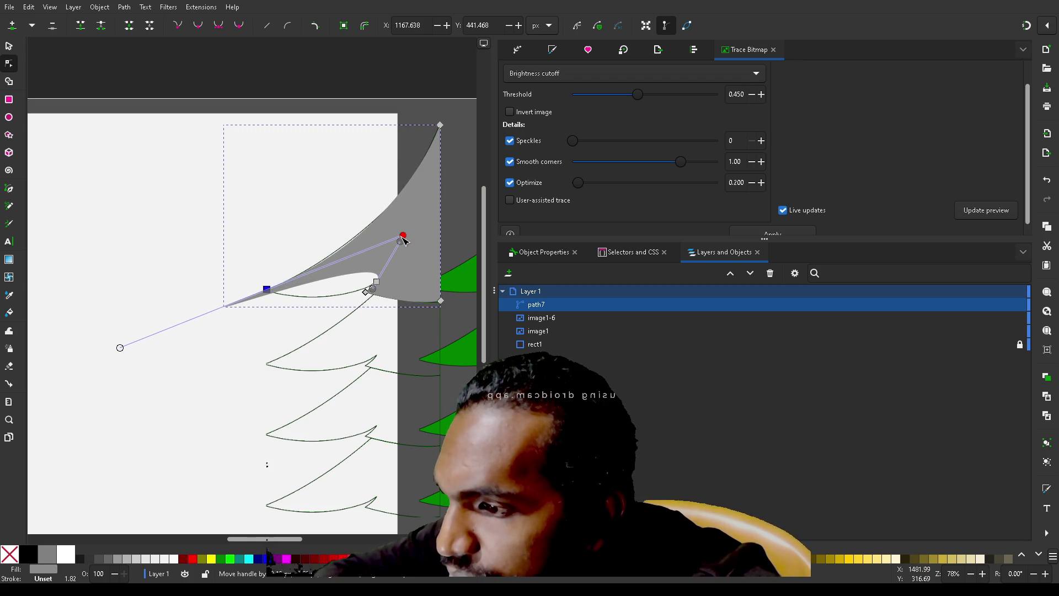
mouse_move(122, 351)
mouse_down()
mouse_move(323, 320)
mouse_move(356, 276)
mouse_move(269, 321)
mouse_move(210, 305)
mouse_move(221, 309)
mouse_up()
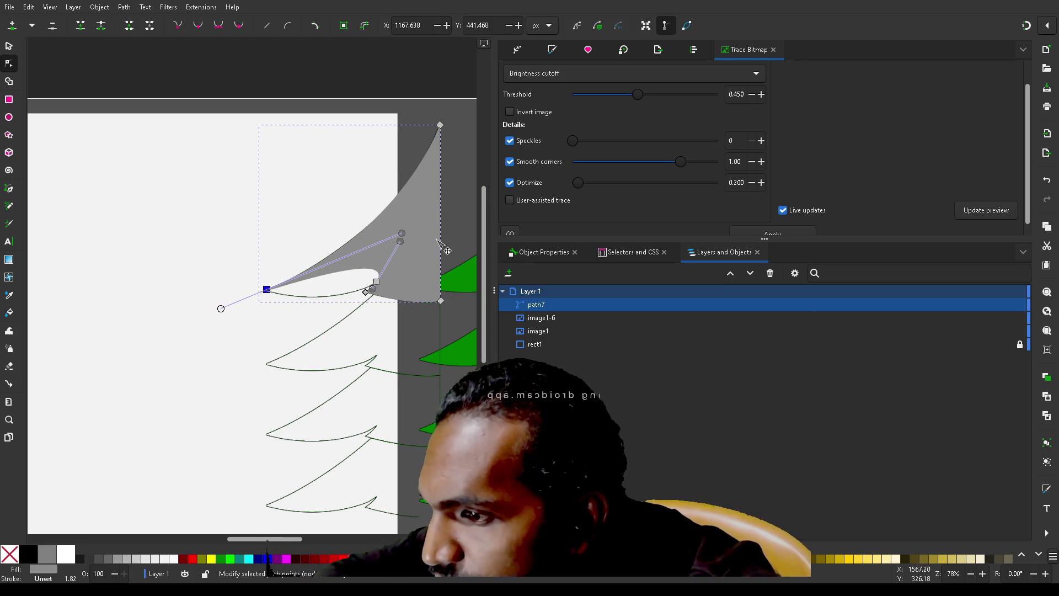
mouse_move(402, 234)
mouse_down()
mouse_move(396, 246)
mouse_move(366, 249)
mouse_move(397, 261)
mouse_move(427, 233)
mouse_up()
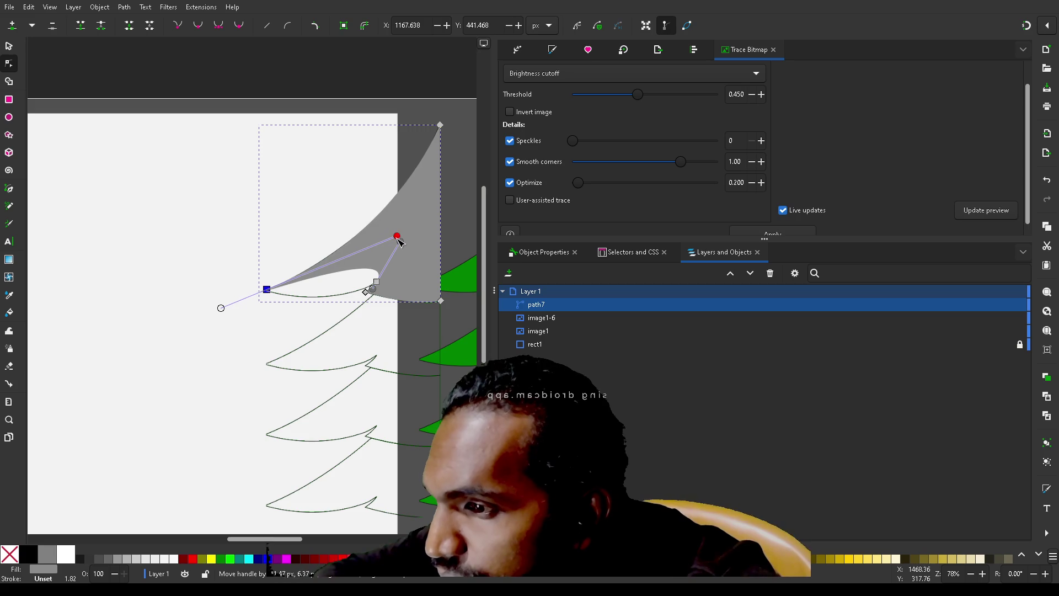
drag(415, 231, 416, 228)
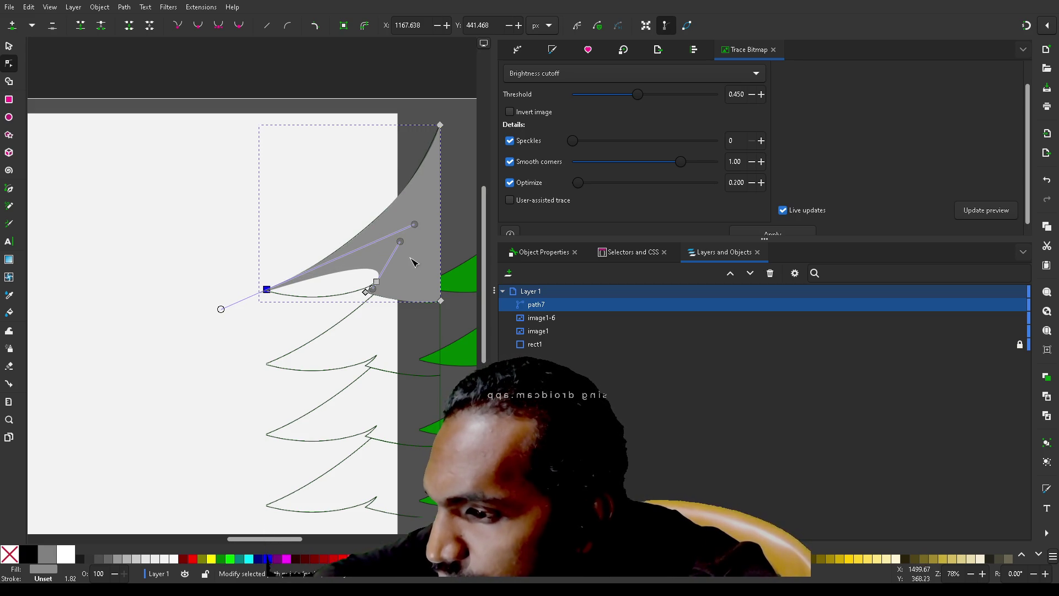
mouse_move(402, 243)
mouse_down()
mouse_move(342, 299)
mouse_move(342, 328)
mouse_move(368, 328)
mouse_up()
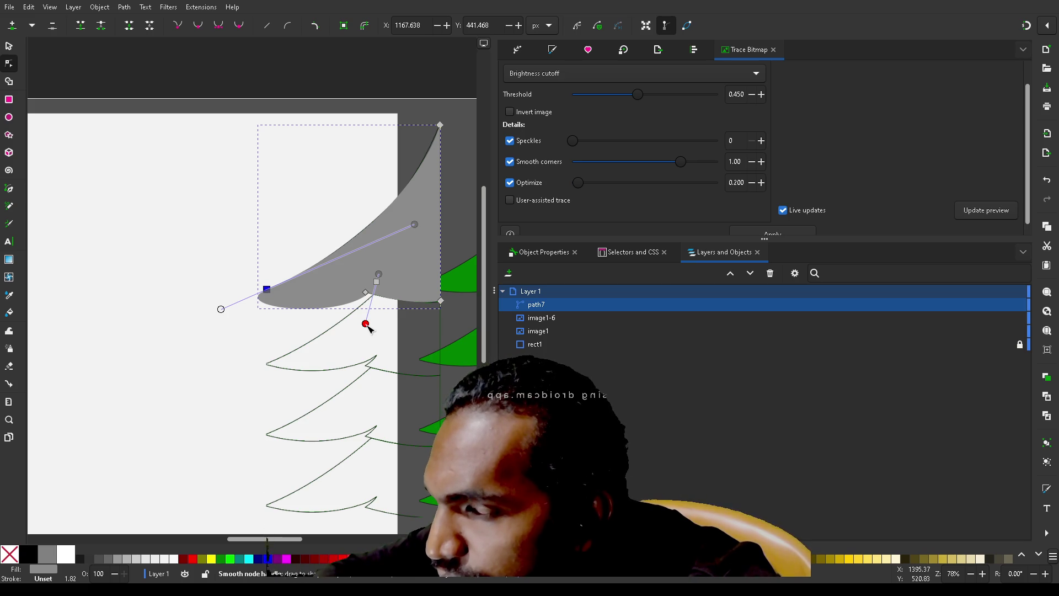
drag(267, 289, 278, 287)
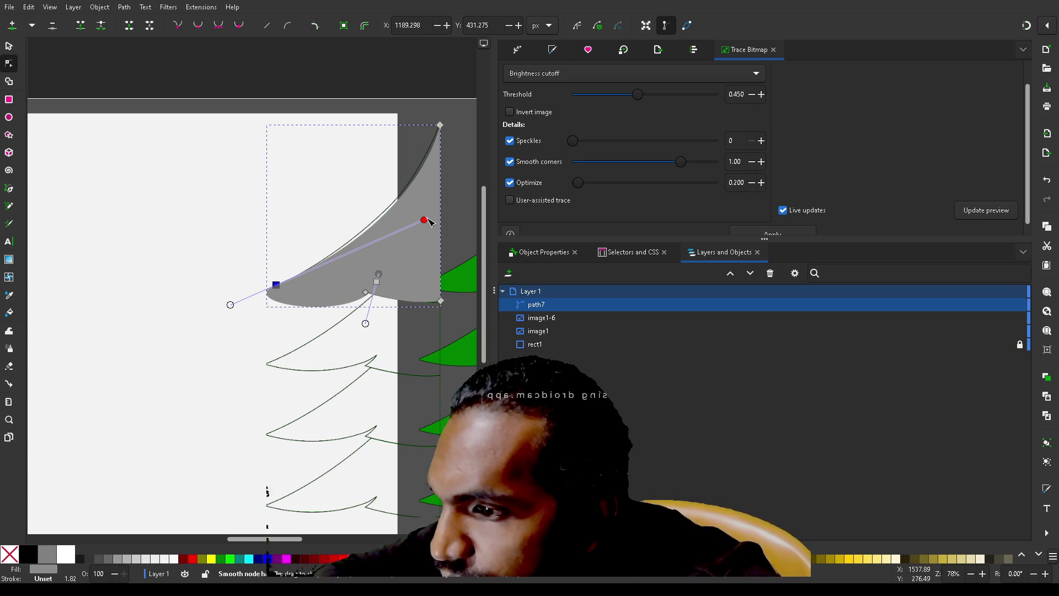
mouse_move(427, 219)
mouse_down()
mouse_move(386, 252)
mouse_move(415, 227)
mouse_up()
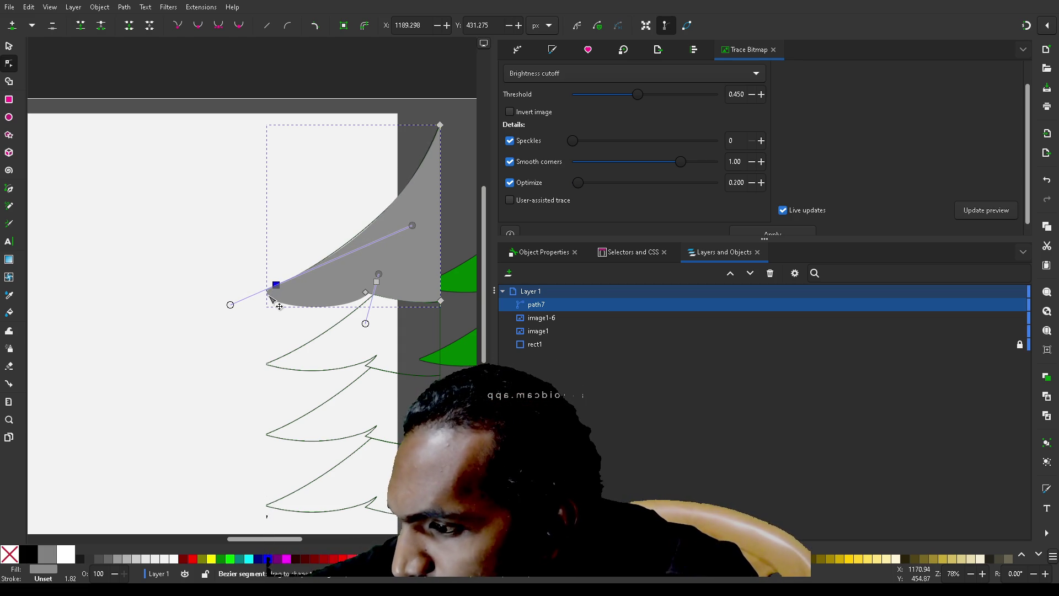
click(269, 297)
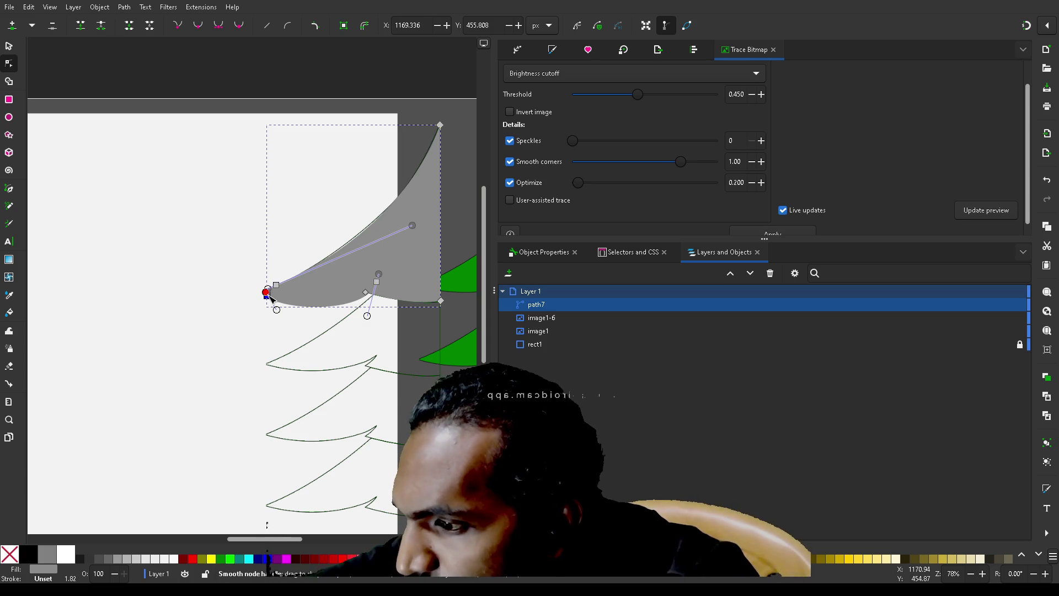
- Make path7's left tip a sharp corner and move it onto the outline's tip point
scroll(269, 298, up, 5)
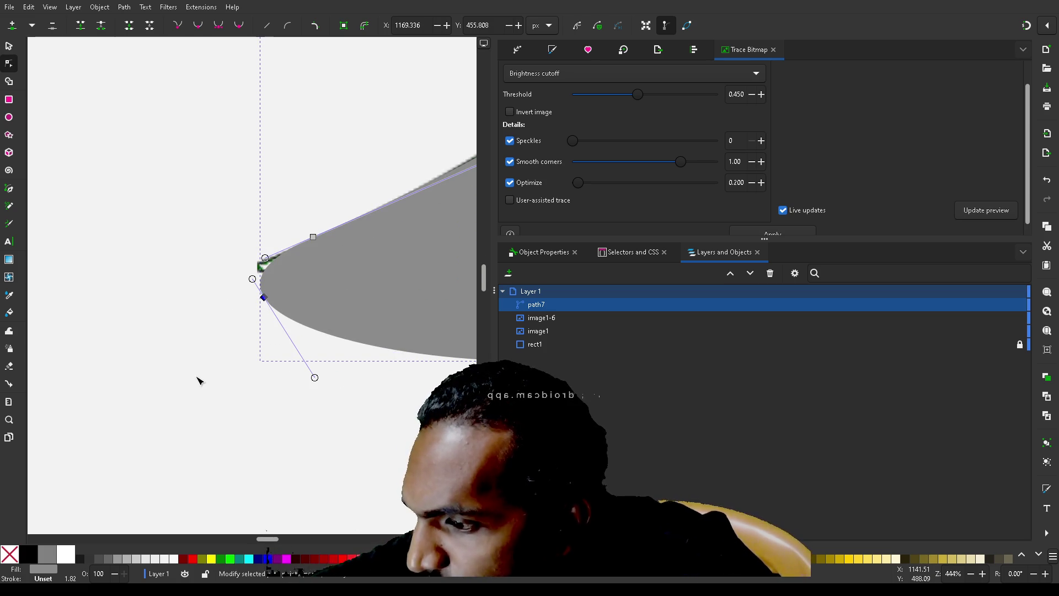
key(shift+l)
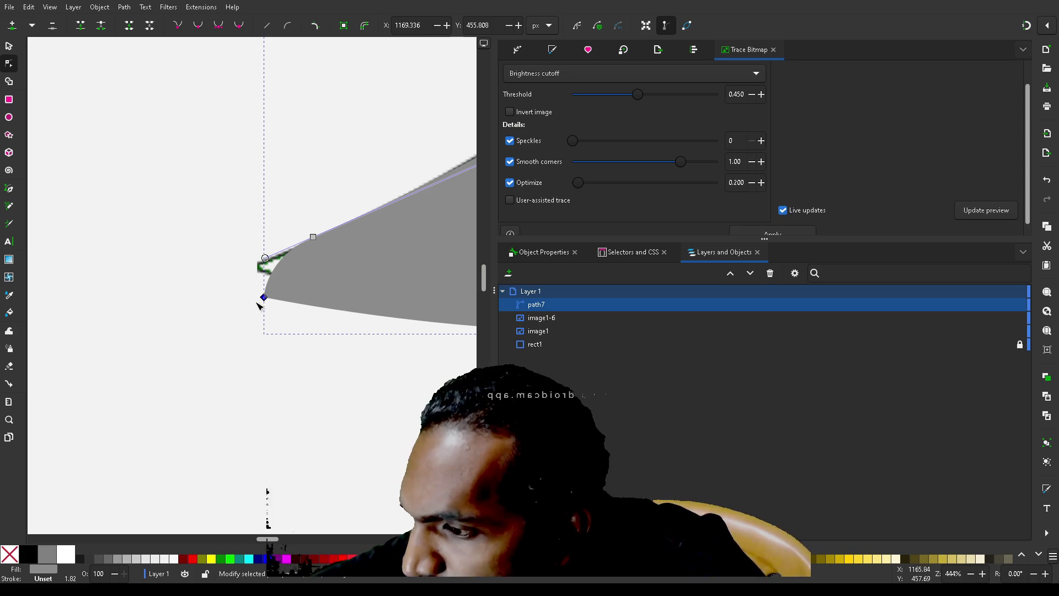
drag(267, 287, 262, 263)
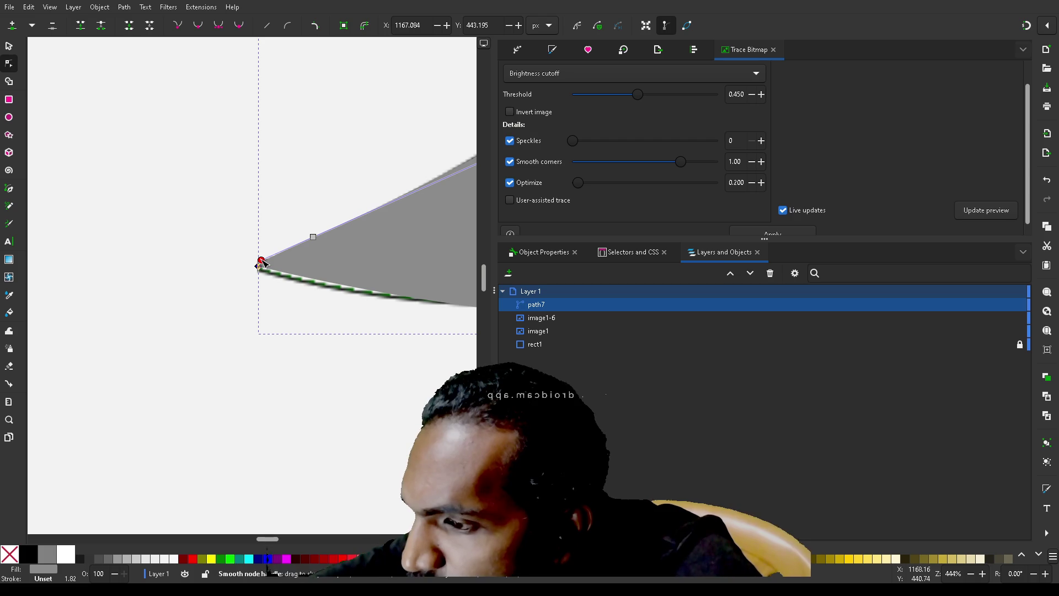
drag(314, 239, 295, 255)
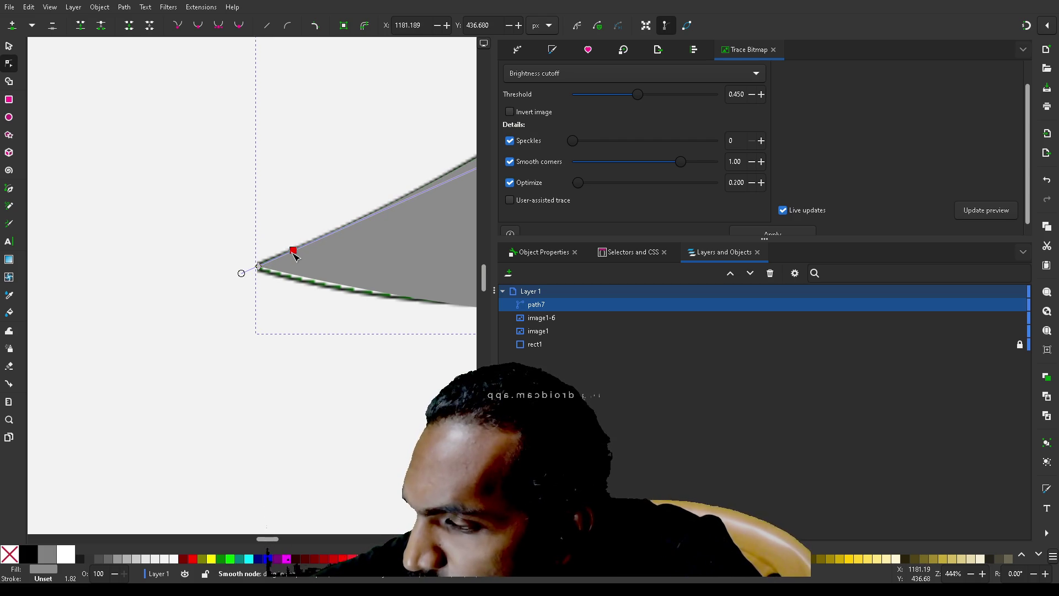
scroll(286, 366, up, 3)
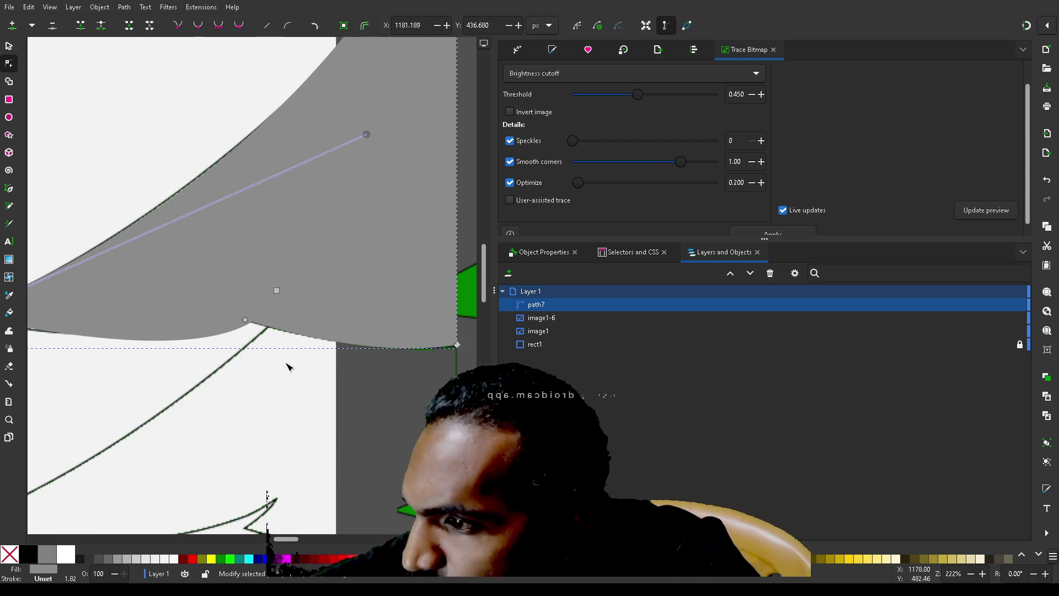
- Adjust path7's upper curve so it follows the traced outline
scroll(287, 365, down, 3)
scroll(287, 365, up, 2)
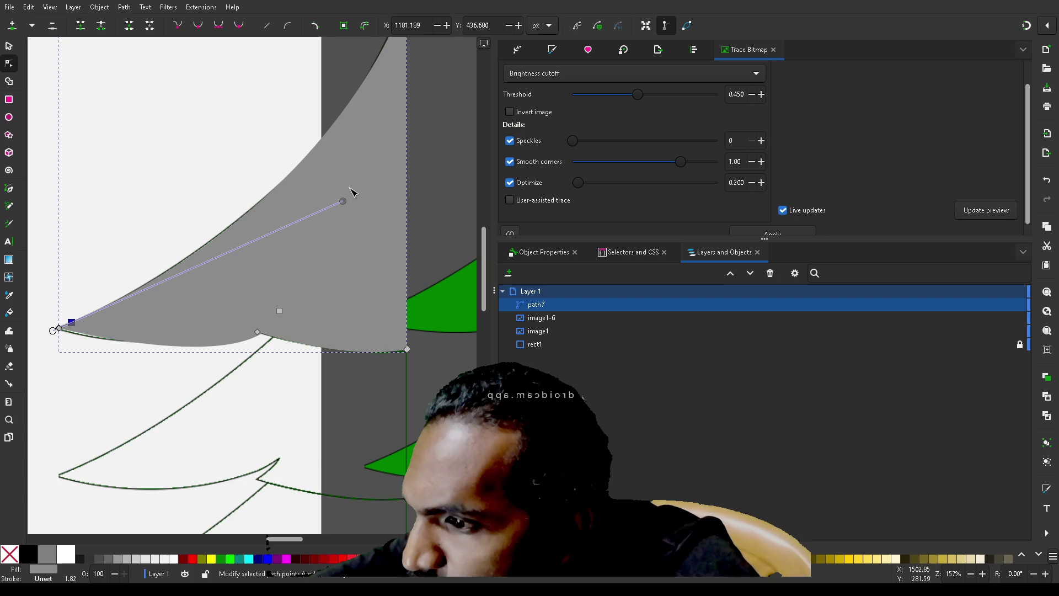
mouse_move(342, 201)
mouse_down()
mouse_move(339, 217)
mouse_move(373, 184)
mouse_move(371, 170)
mouse_move(269, 284)
mouse_move(356, 205)
mouse_move(365, 186)
mouse_move(356, 187)
mouse_move(379, 186)
mouse_move(354, 199)
mouse_up()
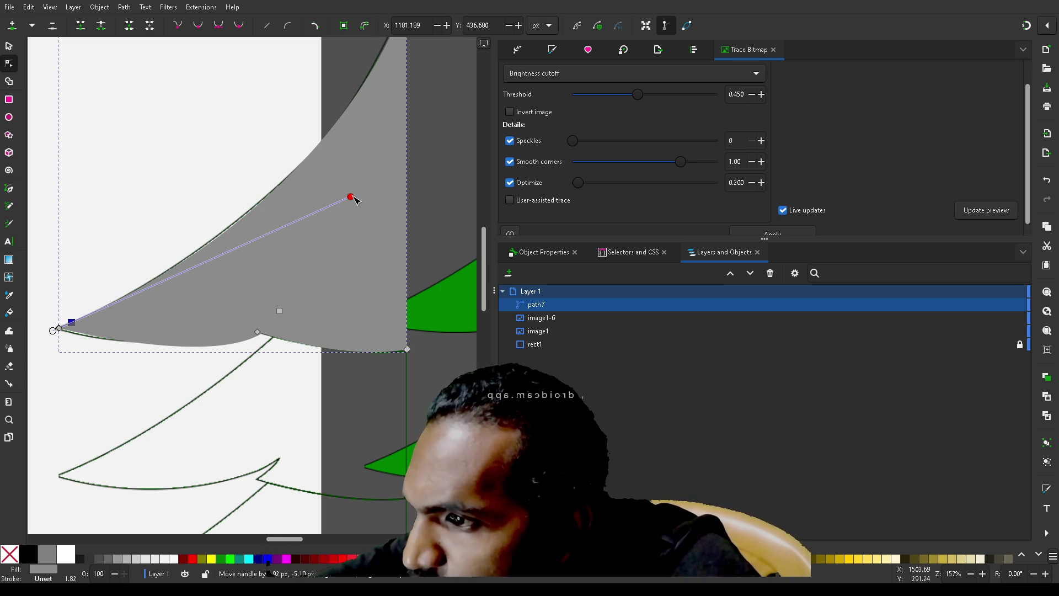
scroll(356, 204, up, 3)
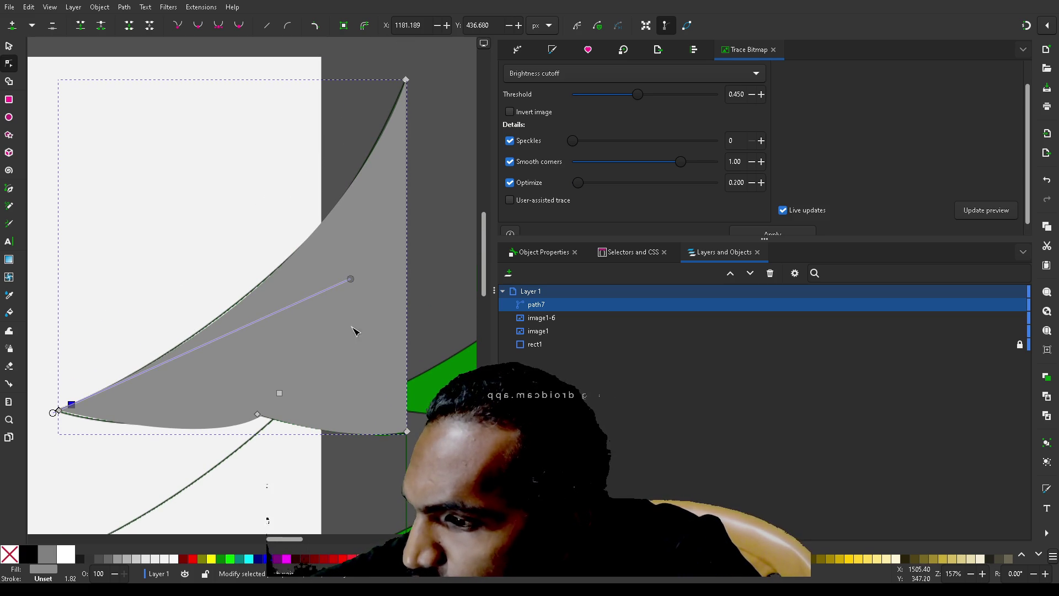
mouse_move(353, 280)
mouse_down()
mouse_move(328, 300)
mouse_move(354, 299)
mouse_move(378, 254)
mouse_move(362, 263)
mouse_up()
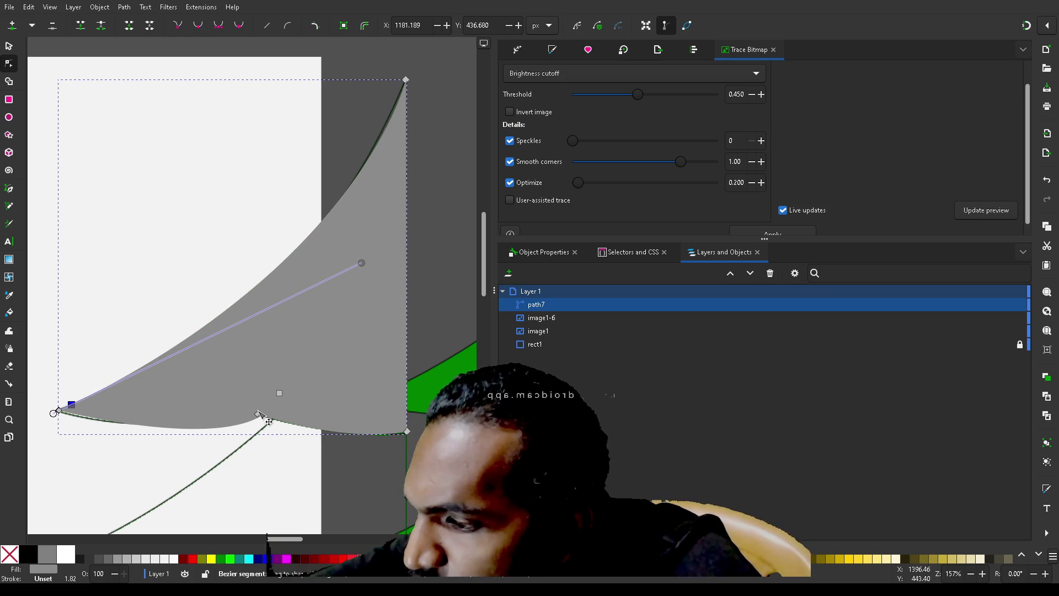
- Pull the notch corner left and down, reshaping the lower curve along the outline's branch
mouse_move(259, 418)
mouse_down()
mouse_move(258, 395)
mouse_move(281, 393)
mouse_move(278, 385)
mouse_move(174, 385)
mouse_move(193, 388)
mouse_move(200, 371)
mouse_move(237, 375)
mouse_move(215, 371)
mouse_move(280, 394)
mouse_up()
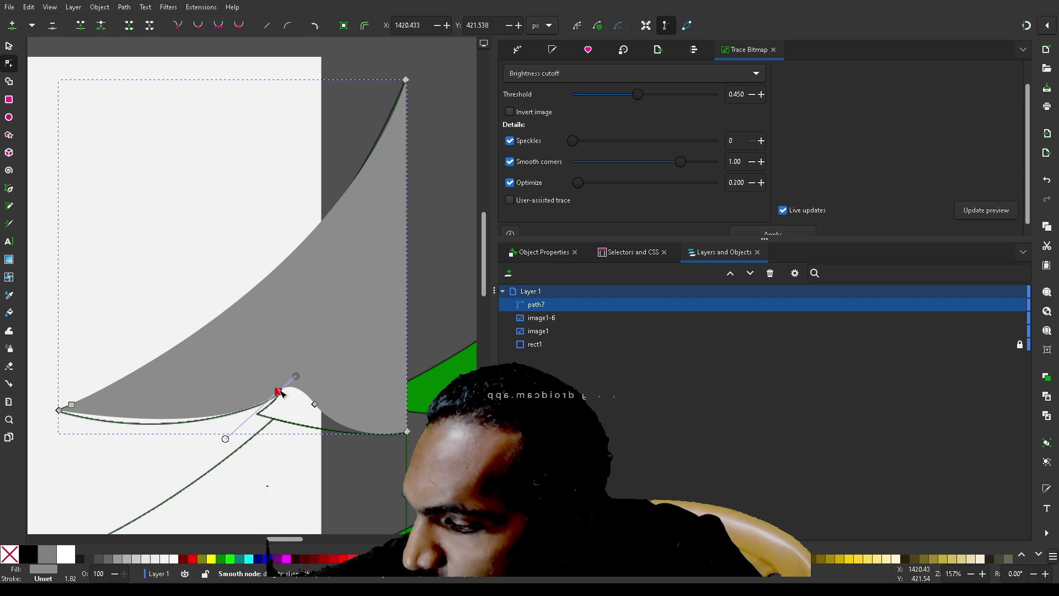
drag(225, 439, 168, 448)
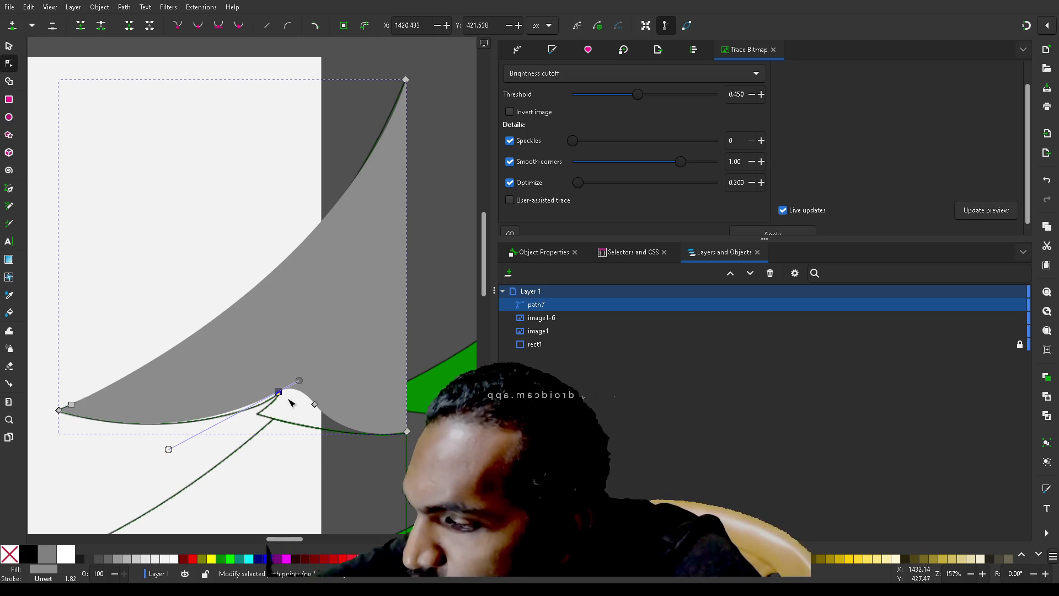
drag(278, 392, 282, 394)
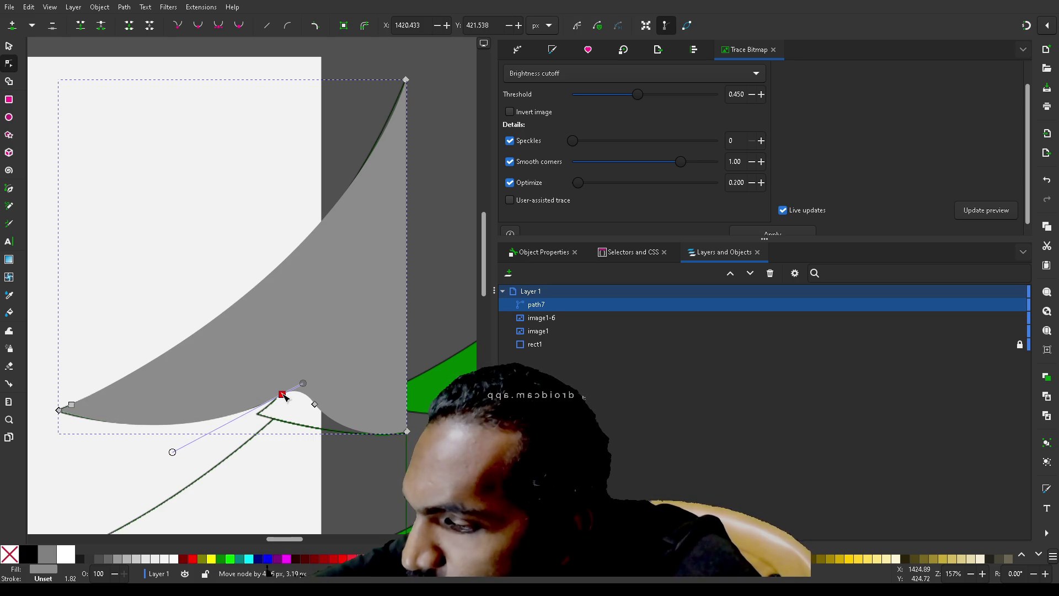
drag(173, 451, 173, 450)
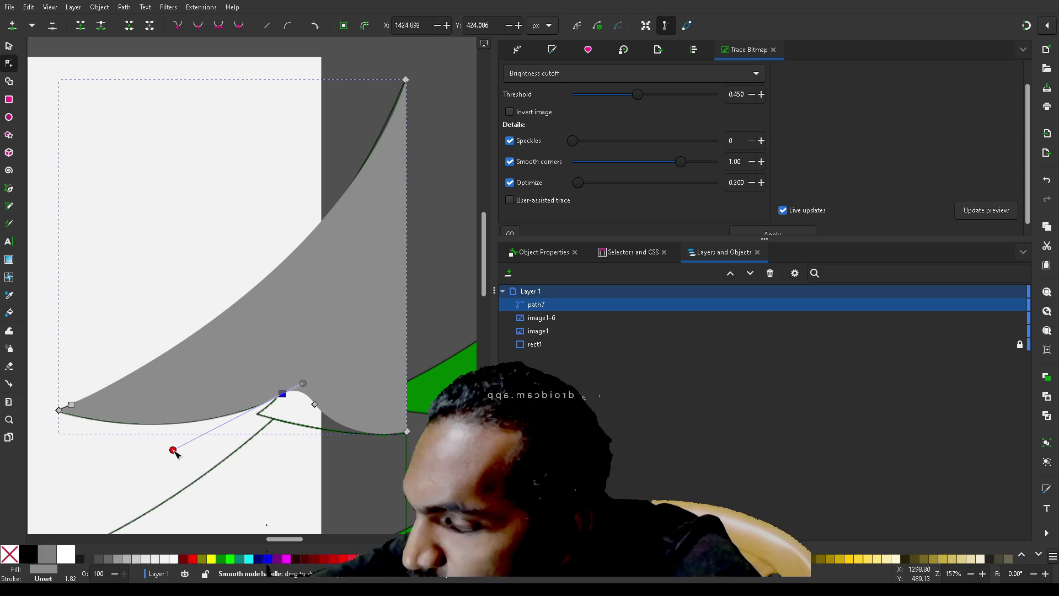
drag(283, 393, 278, 395)
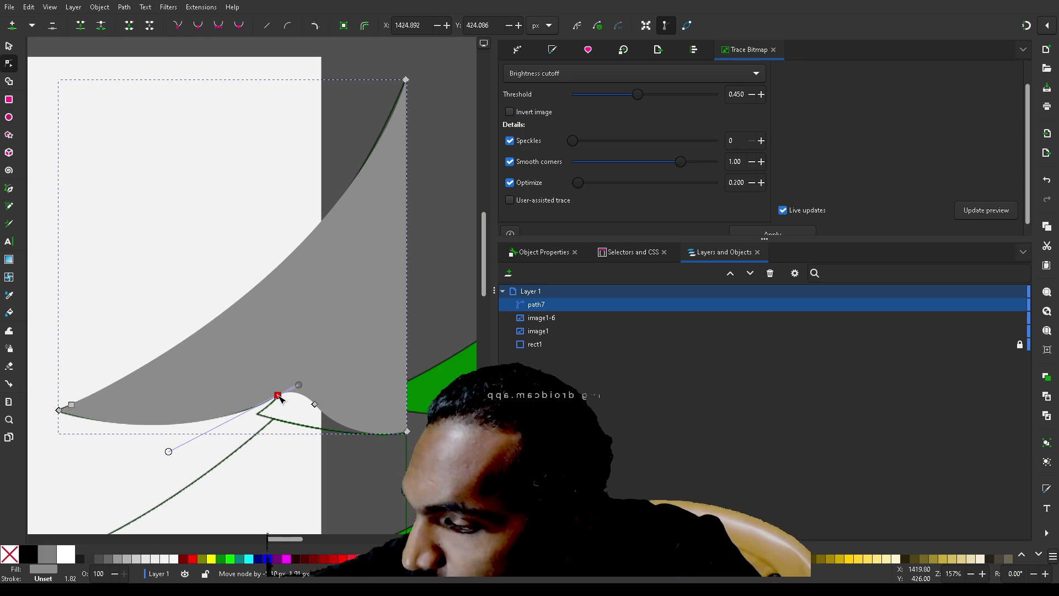
click(315, 404)
mouse_move(316, 405)
mouse_down()
mouse_move(303, 420)
mouse_move(264, 421)
mouse_up()
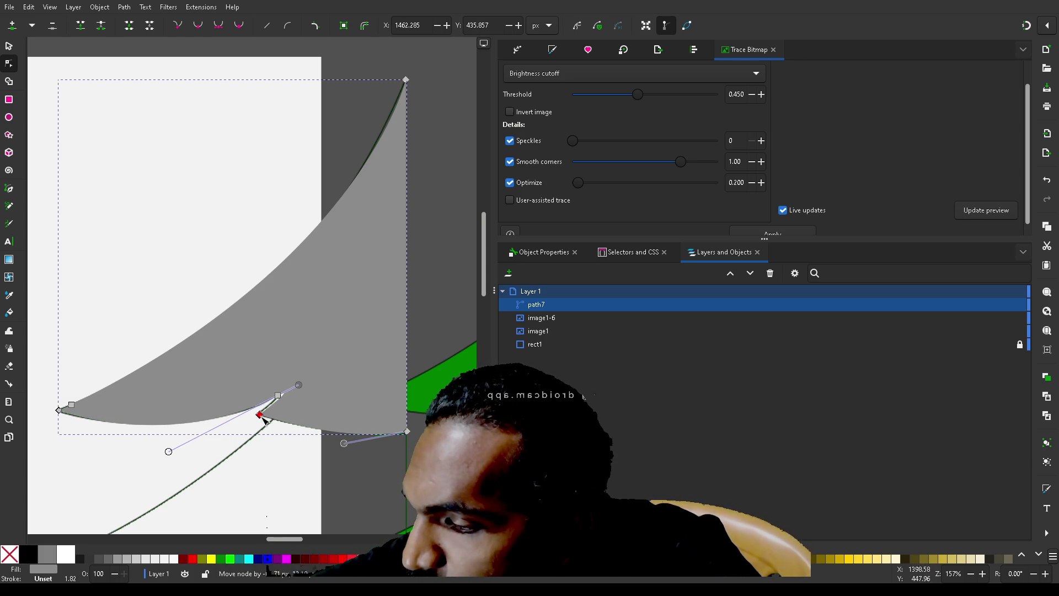
scroll(309, 409, up, 5)
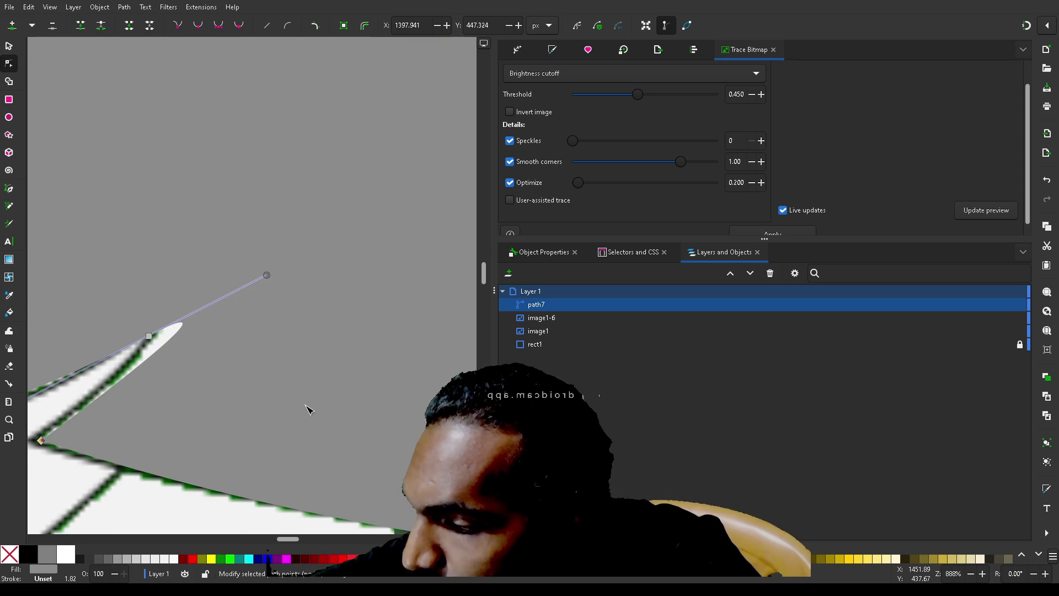
- Reposition the notch nodes, toggling the tip between cusp and smooth, to sharpen the notch
click(182, 325)
mouse_move(180, 328)
mouse_down()
mouse_move(125, 361)
mouse_move(137, 356)
mouse_up()
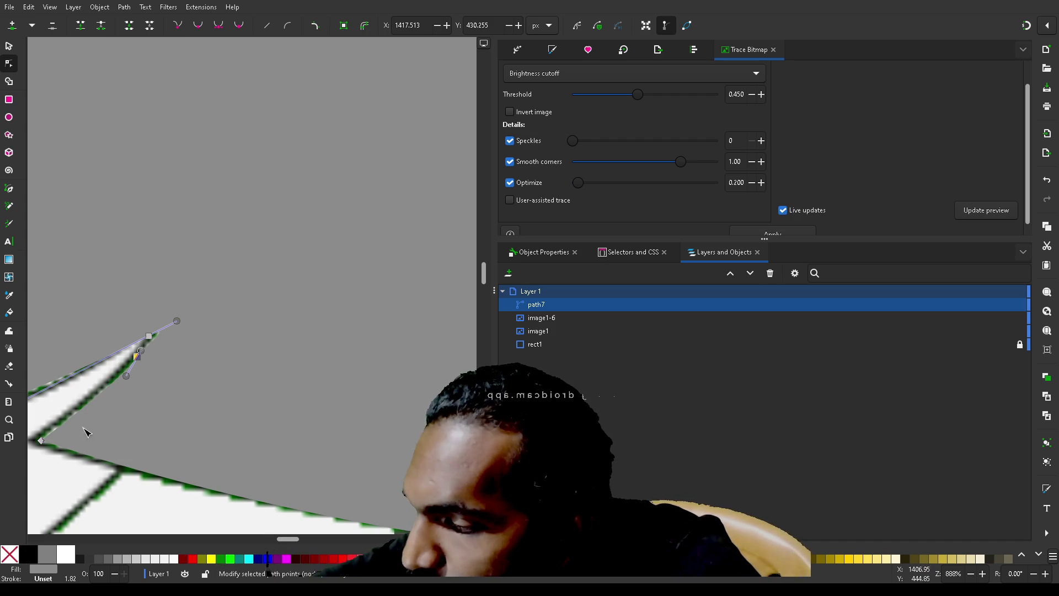
click(42, 441)
drag(42, 441, 36, 441)
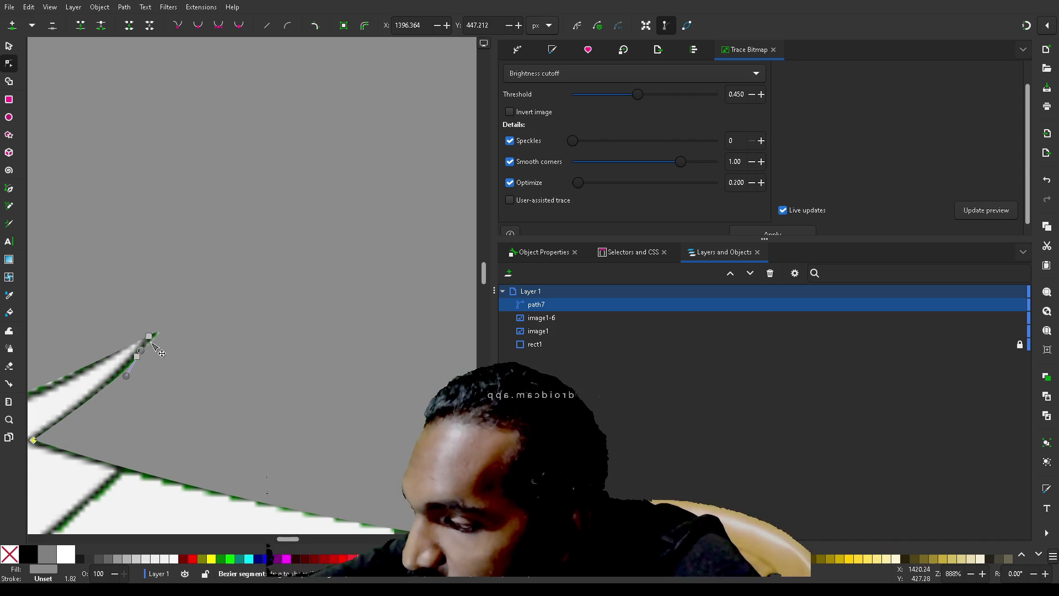
drag(153, 339, 122, 349)
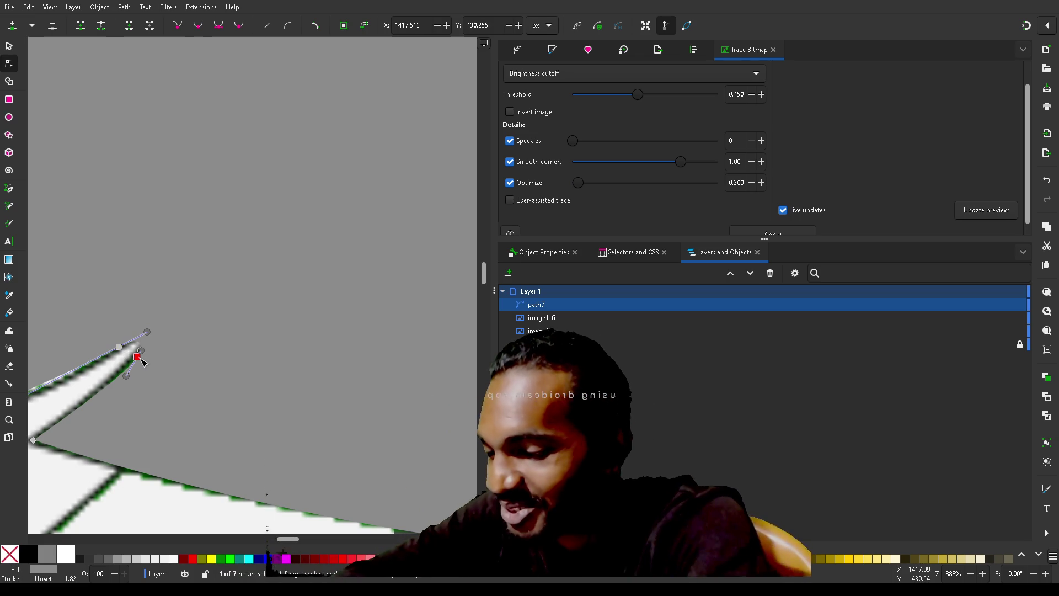
ctrl+click(138, 357)
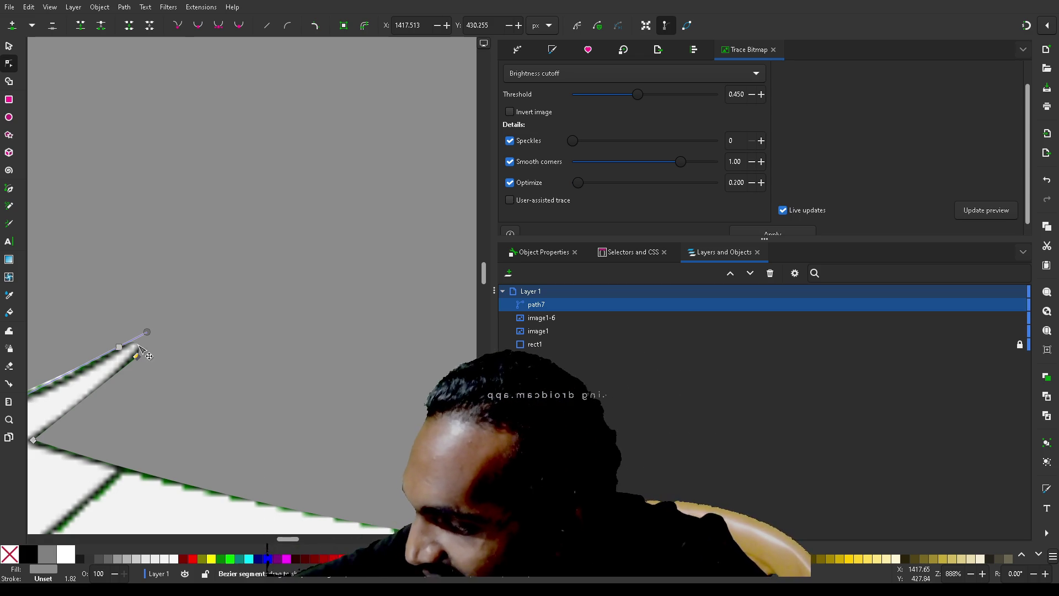
drag(137, 355, 139, 346)
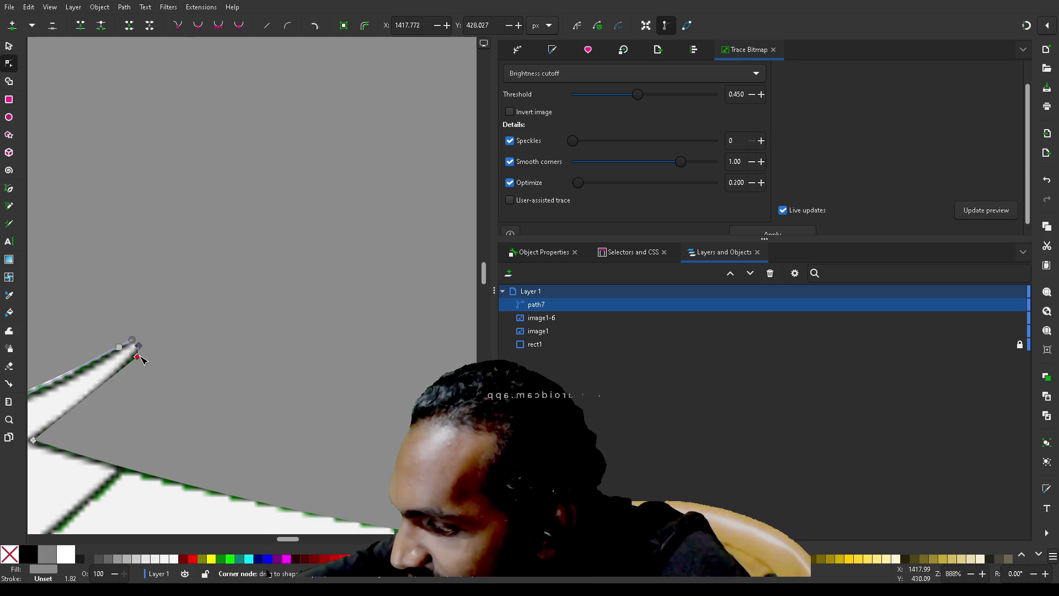
mouse_move(141, 361)
mouse_down()
mouse_move(85, 414)
mouse_move(110, 395)
mouse_up()
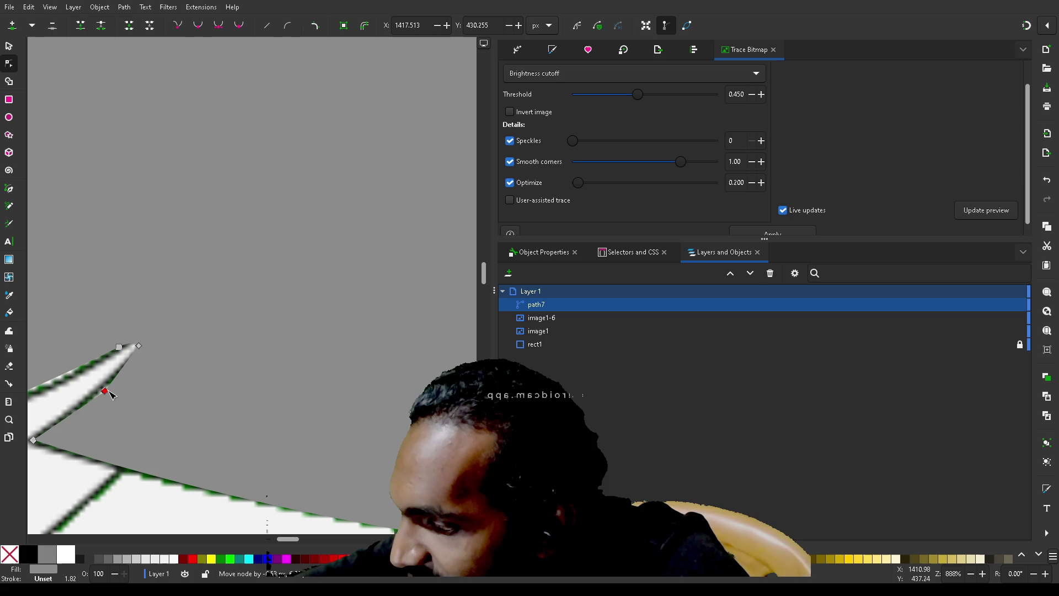
click(198, 26)
mouse_move(107, 390)
mouse_down()
mouse_move(167, 315)
mouse_move(154, 330)
mouse_up()
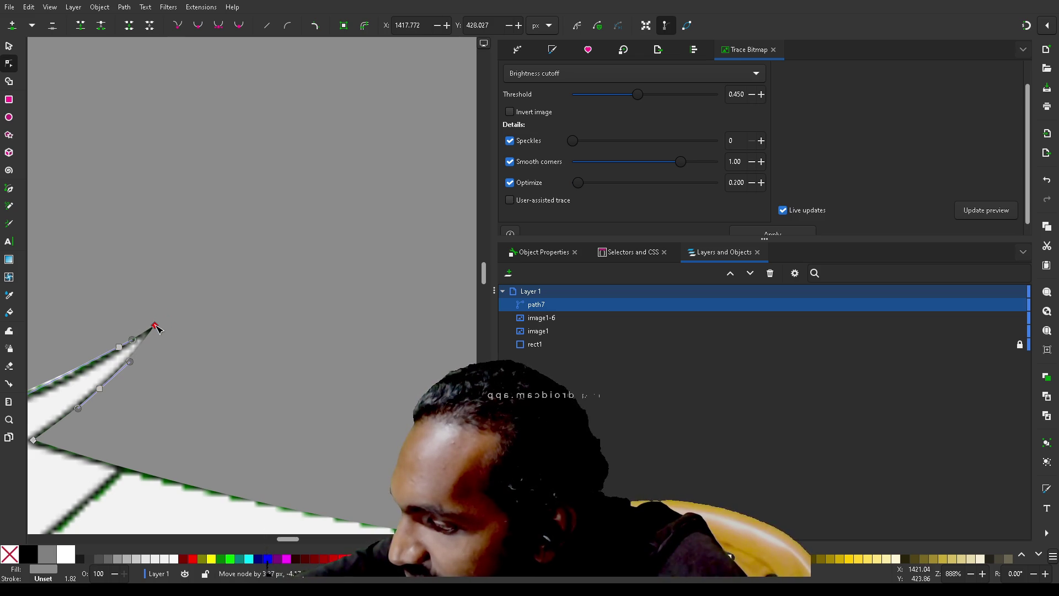
- Shift the notch node and drag a Bezier handle so the lower edge bows along the traced curve
scroll(168, 411, up, 3)
scroll(168, 411, down, 3)
scroll(168, 411, left, 10)
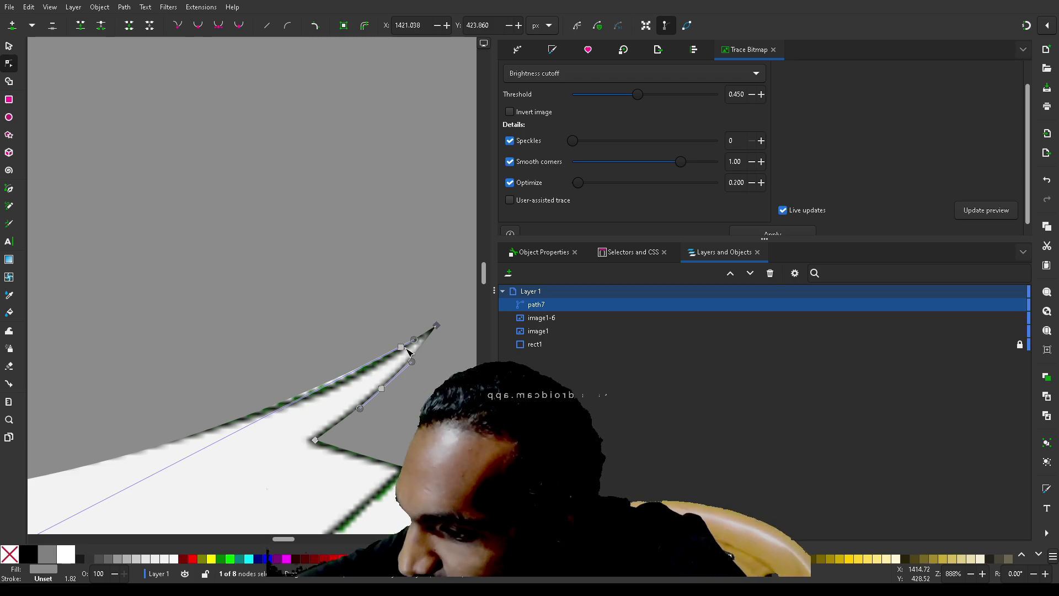
drag(403, 349, 380, 363)
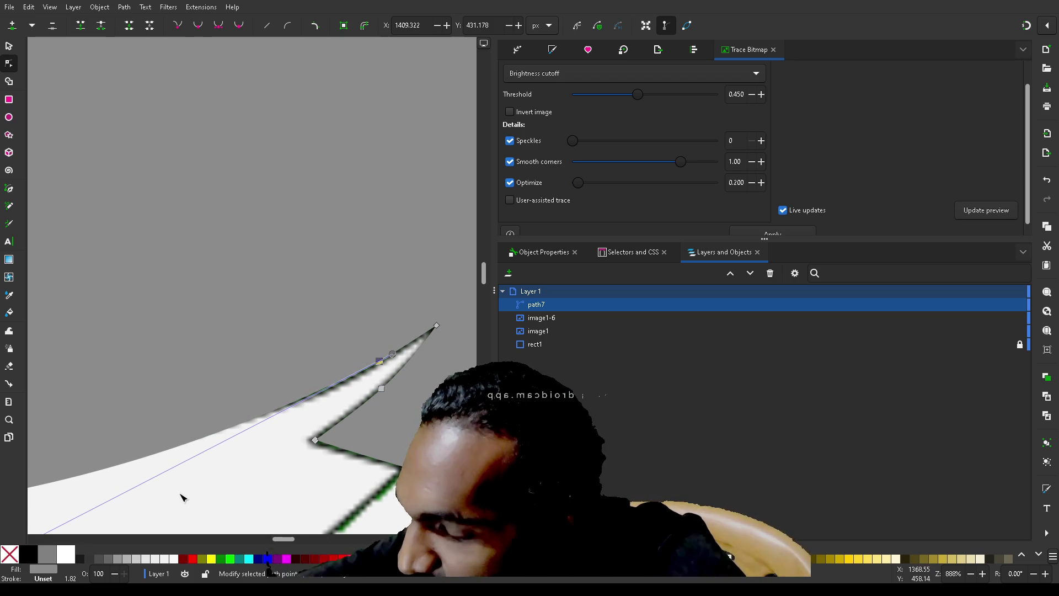
scroll(183, 498, down, 5)
scroll(183, 498, up, 1)
mouse_move(142, 375)
mouse_down()
mouse_move(160, 318)
mouse_move(168, 362)
mouse_move(138, 364)
mouse_up()
scroll(441, 200, up, 4)
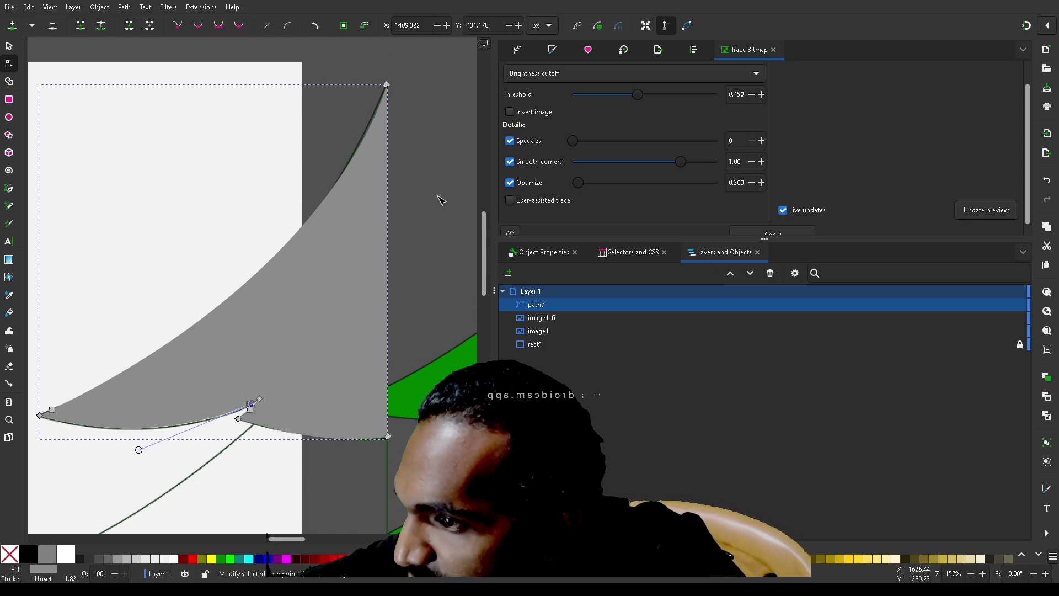
- Drag the Bezier handle at path7's top node so the long upper edge follows the traced outline
click(387, 86)
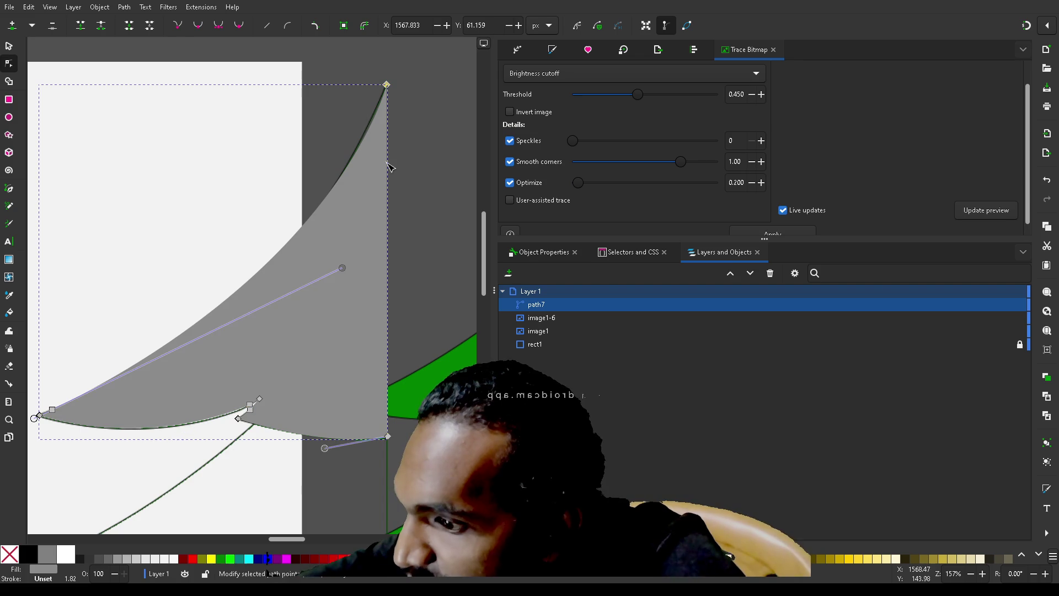
mouse_move(345, 268)
mouse_down()
mouse_move(359, 259)
mouse_move(331, 279)
mouse_move(333, 317)
mouse_move(257, 376)
mouse_move(321, 347)
mouse_move(358, 358)
mouse_move(373, 328)
mouse_up()
drag(359, 312, 348, 282)
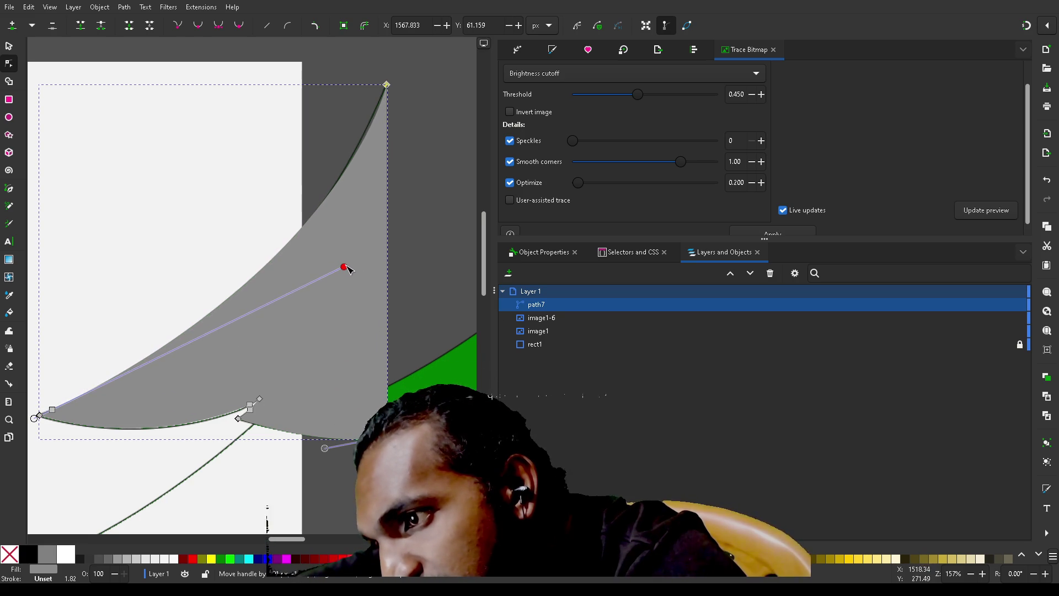
mouse_move(338, 276)
mouse_down()
mouse_move(315, 317)
mouse_move(361, 255)
mouse_move(314, 310)
mouse_move(347, 278)
mouse_up()
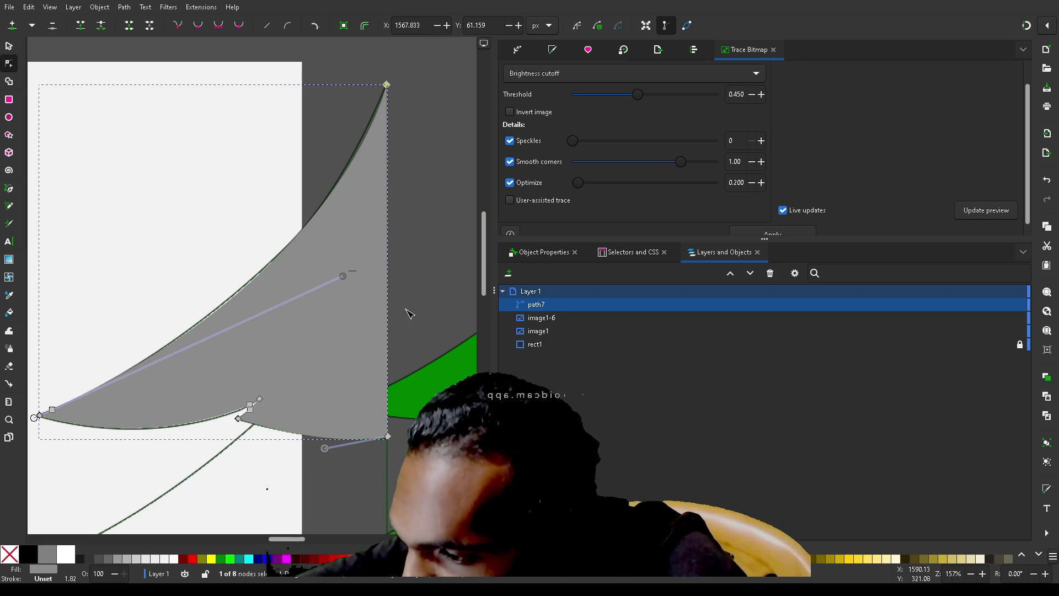
key(Escape)
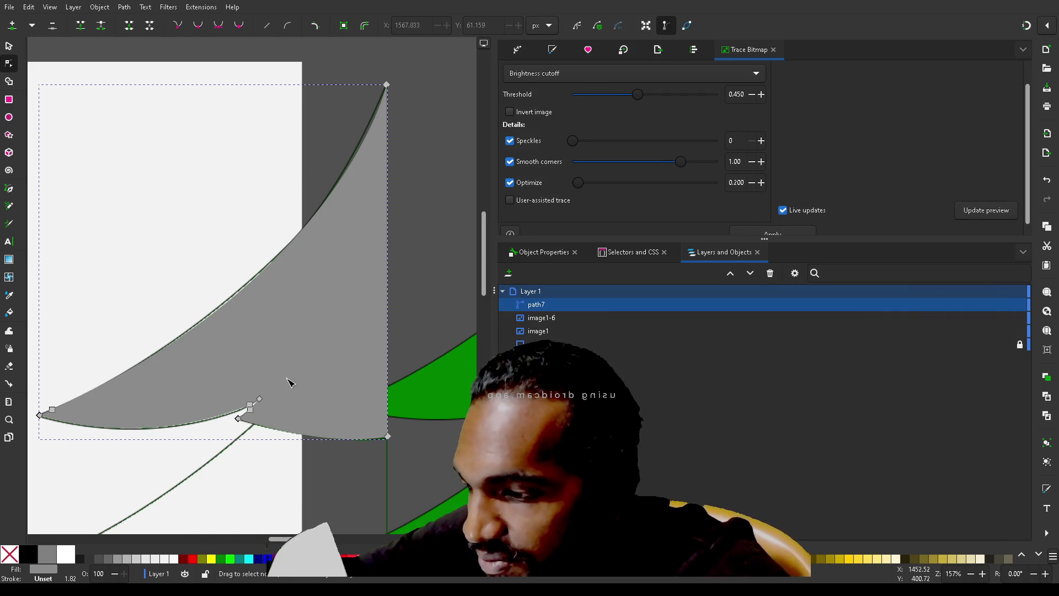
- Duplicate path7 and move the copy, path8, about 197 px down onto the second tier
scroll(288, 382, down, 1)
scroll(287, 382, down, 5)
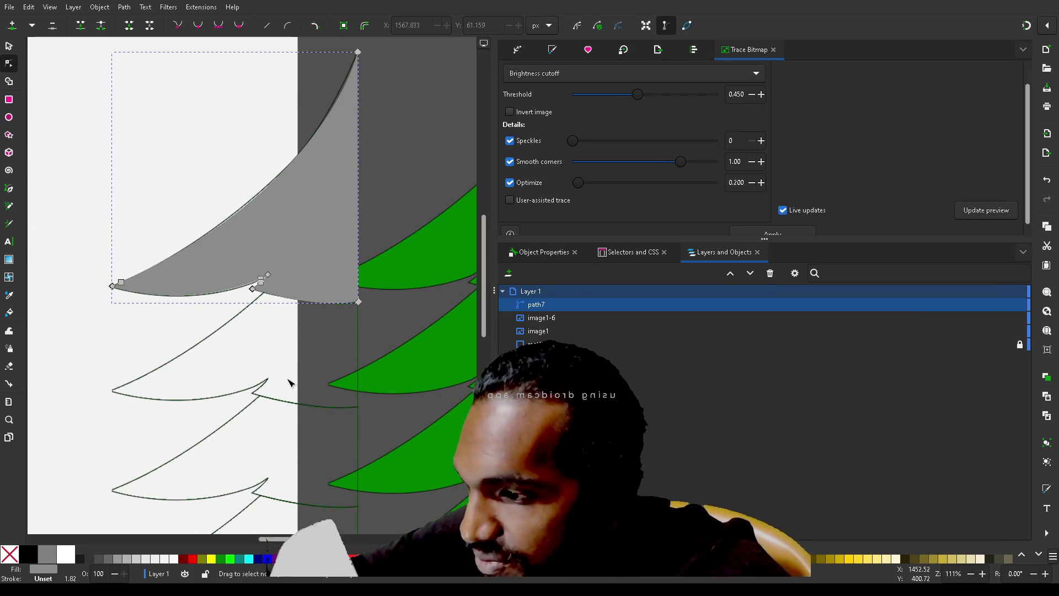
key(ctrl+d)
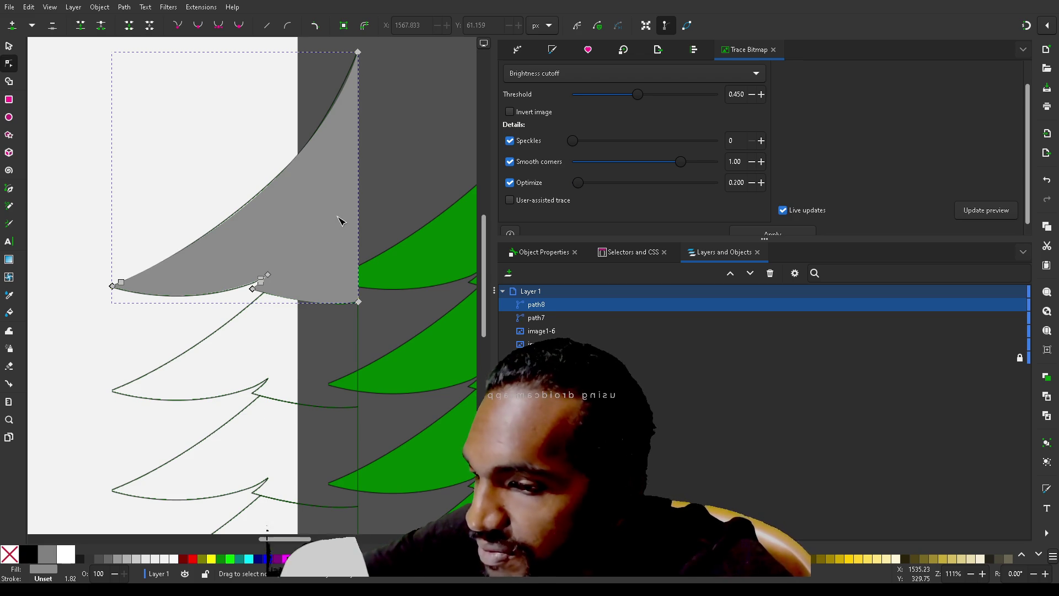
mouse_move(318, 212)
mouse_down()
mouse_move(314, 366)
mouse_move(309, 280)
mouse_up()
key(s)
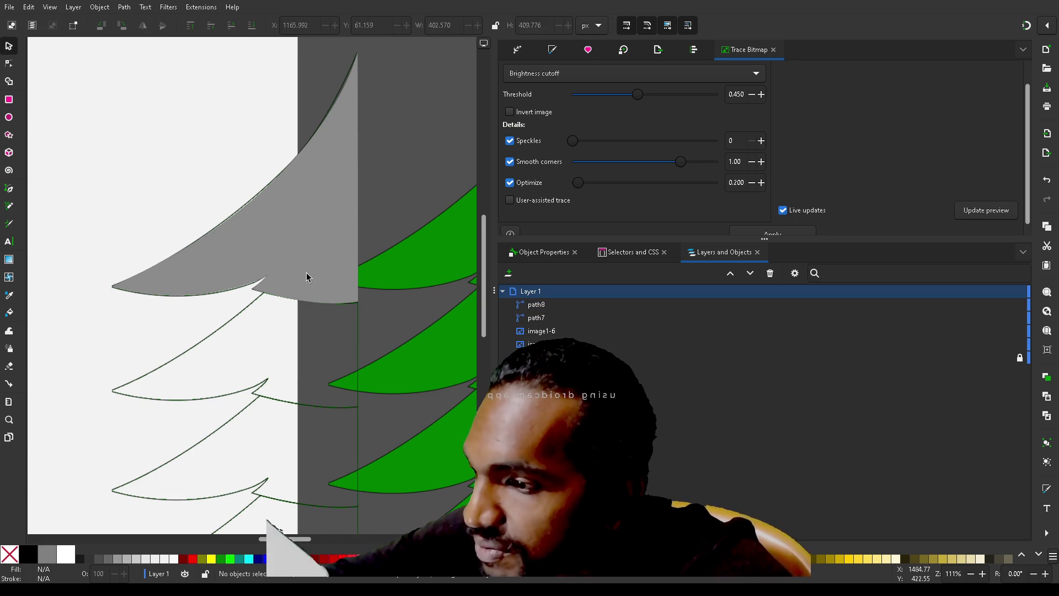
click(319, 229)
mouse_move(318, 229)
mouse_down()
mouse_move(319, 354)
mouse_move(314, 338)
mouse_up()
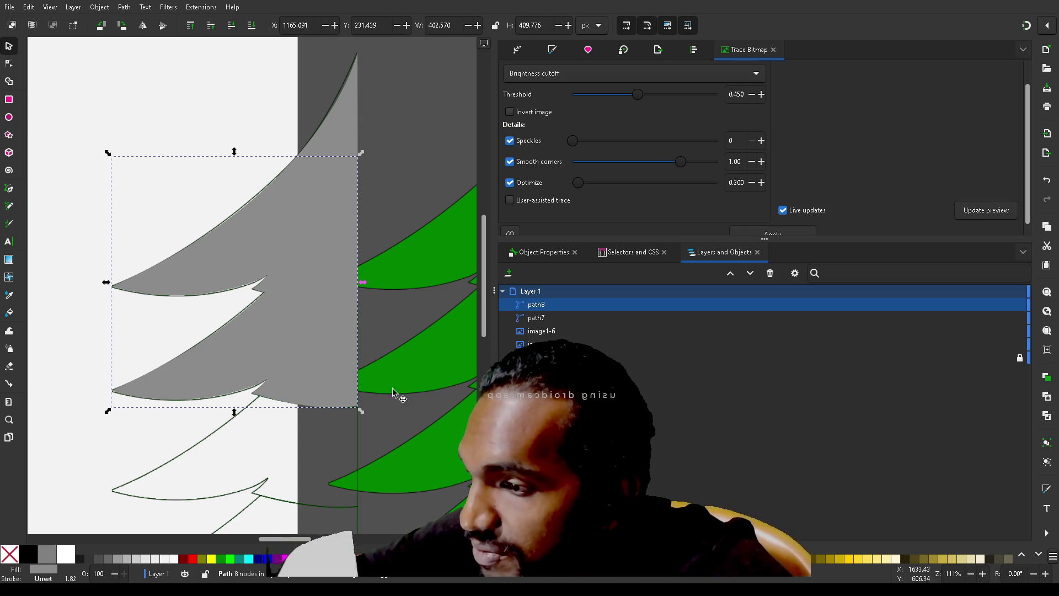
click(552, 50)
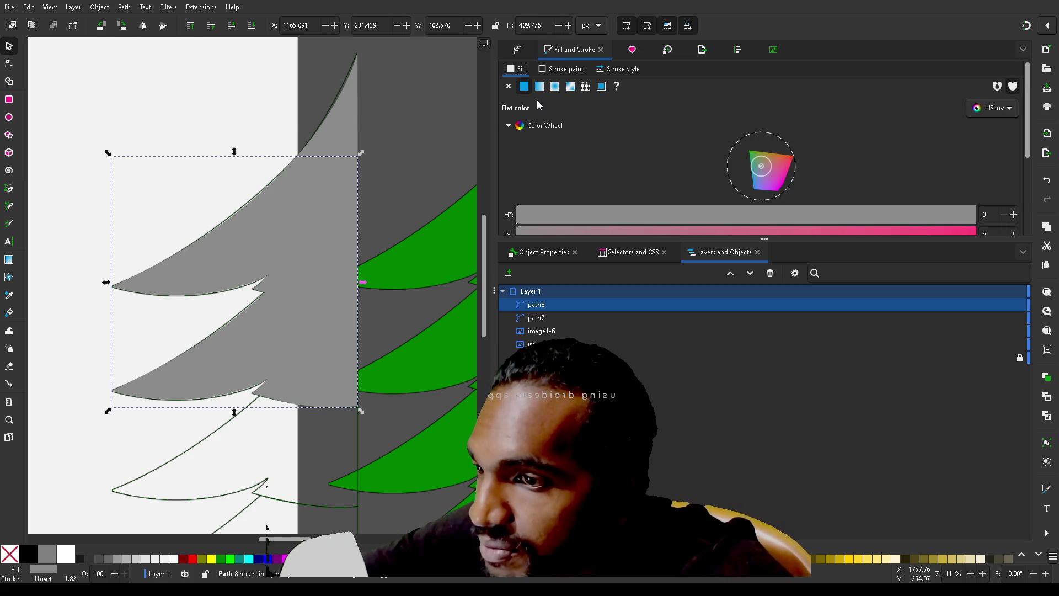
- Give both path8 and path7 a flat black stroke instead of a gradient one
click(553, 71)
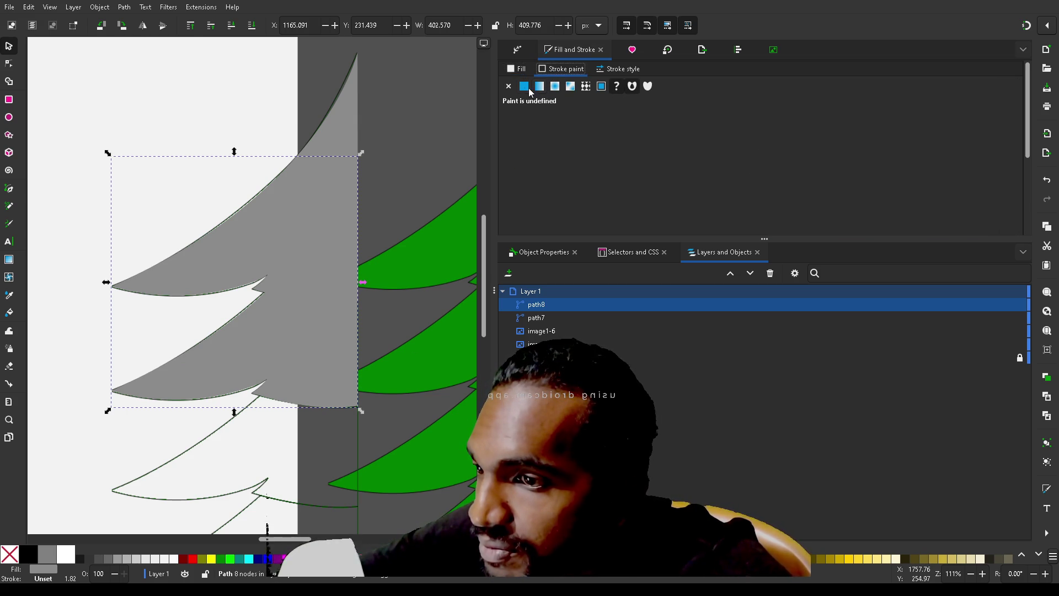
click(525, 88)
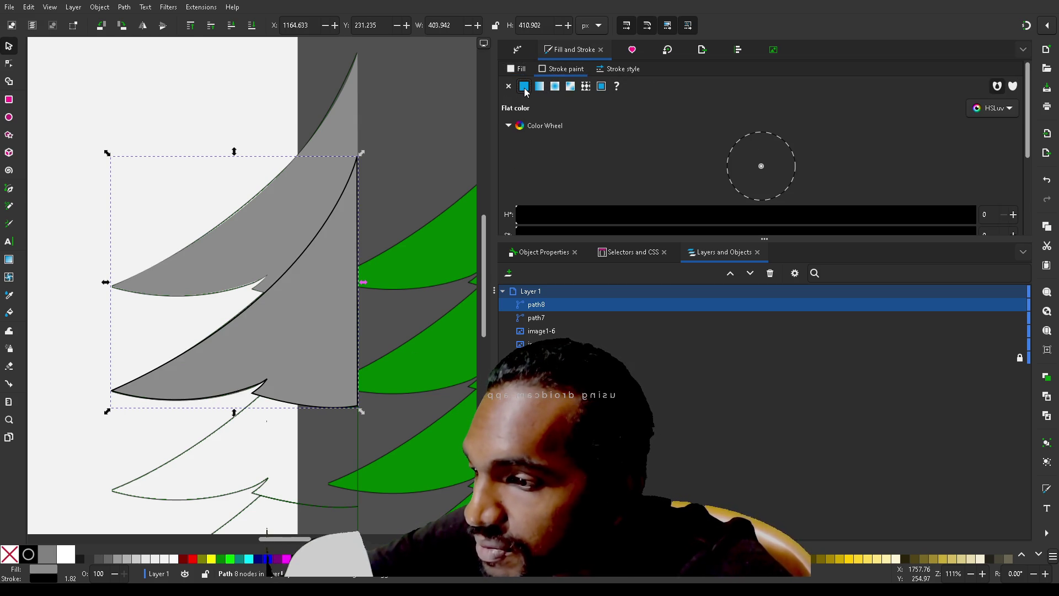
click(277, 220)
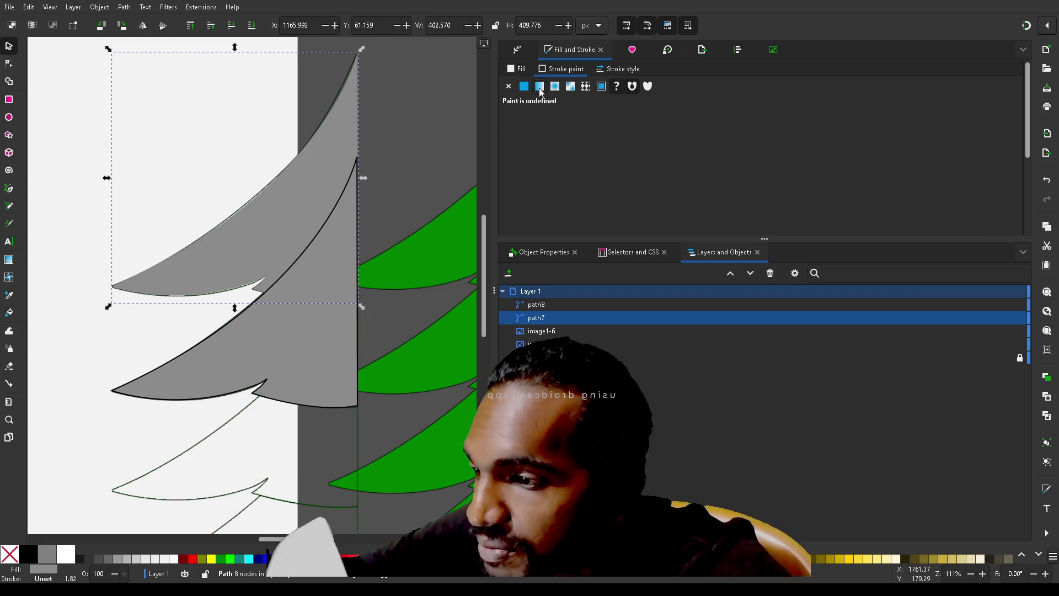
click(540, 87)
scroll(396, 353, down, 3)
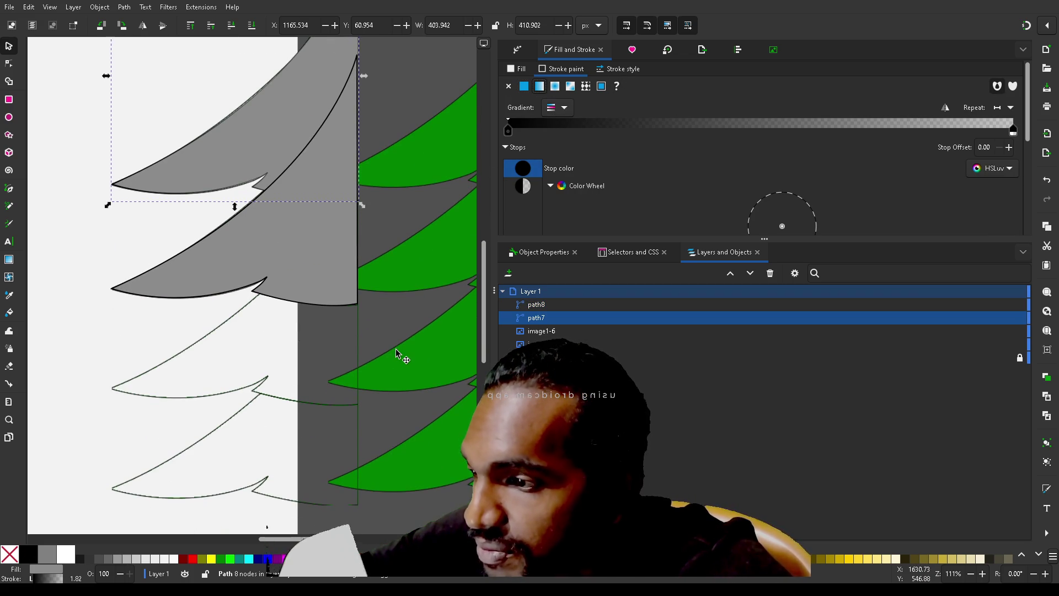
scroll(397, 354, up, 1)
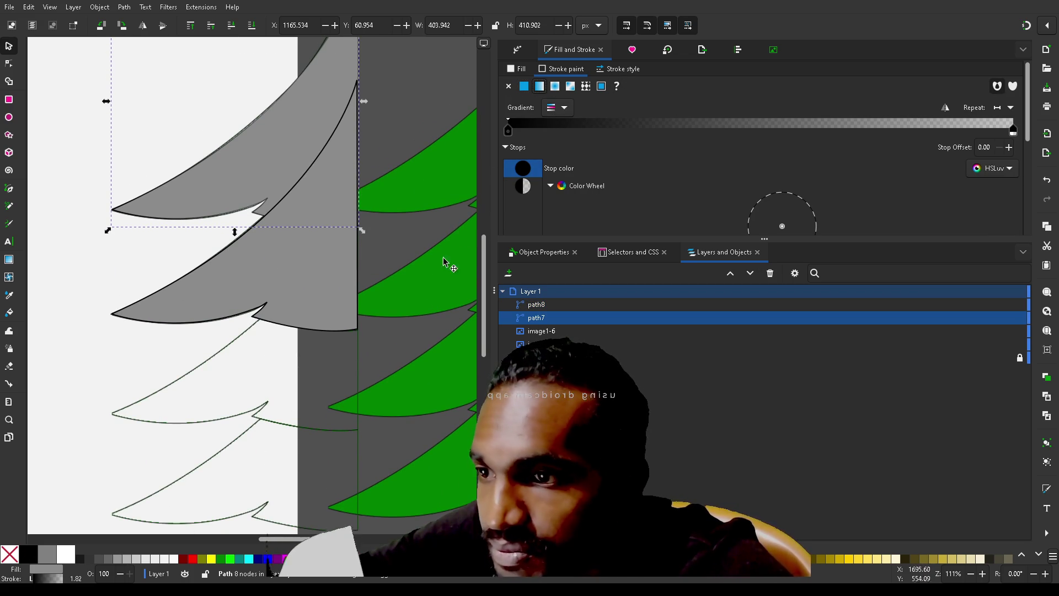
click(526, 87)
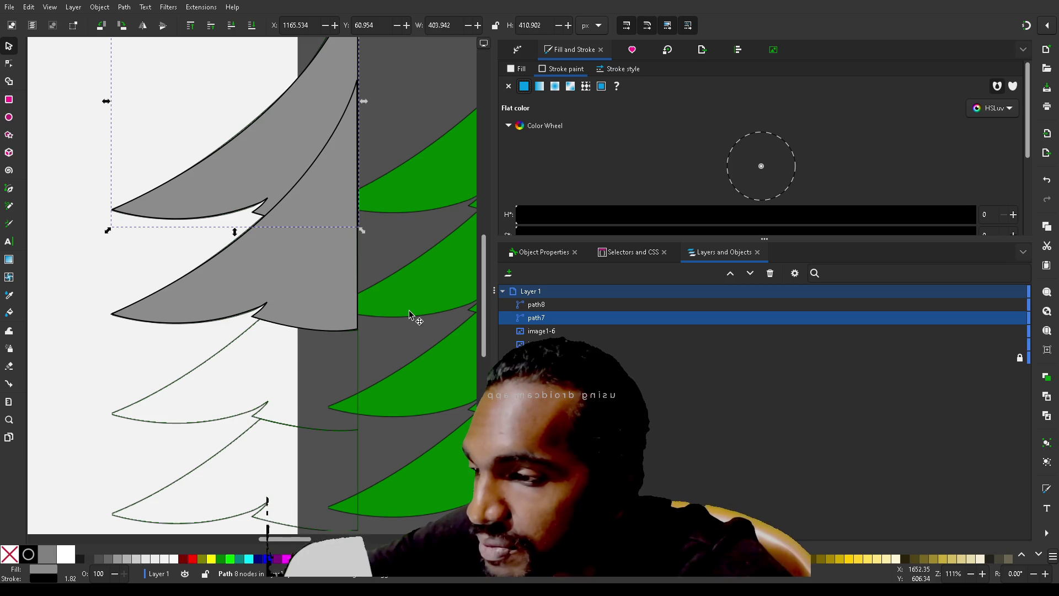
scroll(410, 313, down, 2)
click(327, 269)
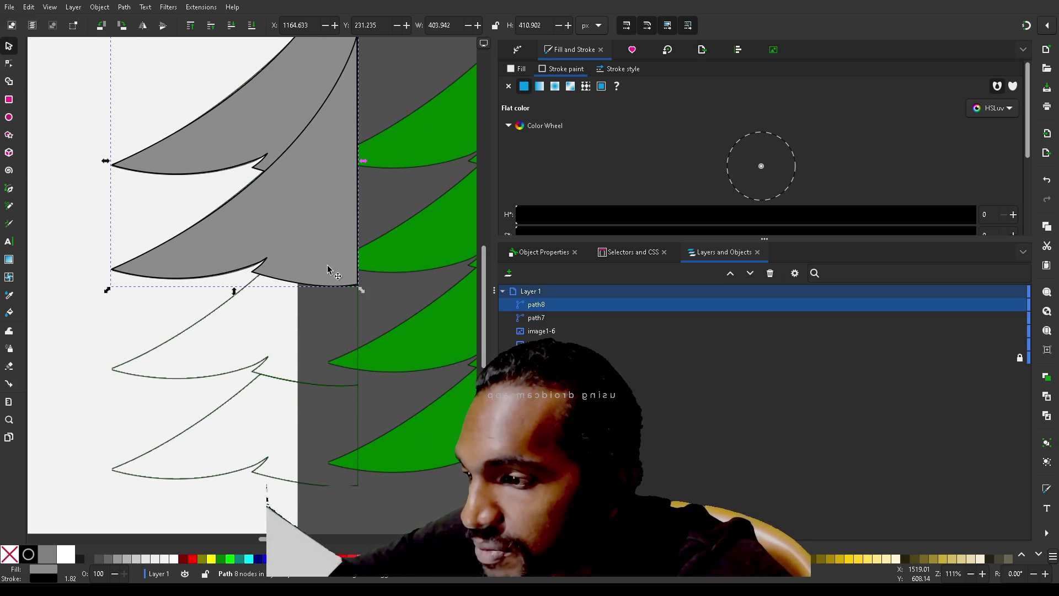
- Duplicate the tier twice, moving copies path9 and path10 down as third and fourth tiers
key(ctrl+d)
mouse_move(325, 234)
mouse_down()
mouse_move(324, 335)
mouse_move(324, 310)
mouse_move(333, 336)
mouse_move(325, 335)
mouse_up()
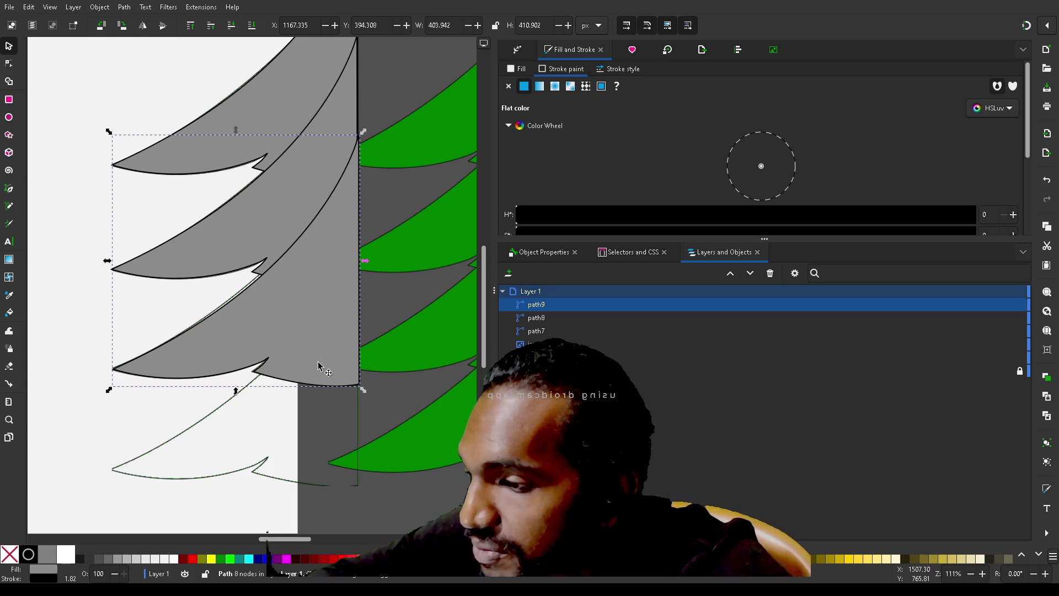
key(ctrl+d)
mouse_move(330, 335)
mouse_down()
mouse_move(313, 405)
mouse_move(329, 442)
mouse_move(321, 437)
mouse_up()
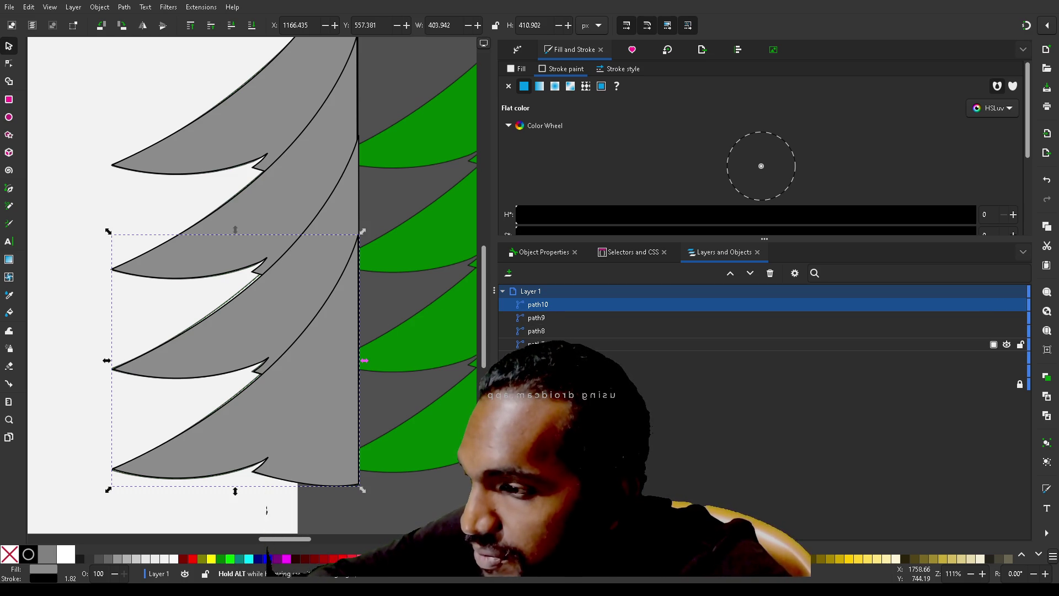
- Reorder path8, path9 and path10 in Layers and Objects so tiers stack top to bottom
drag(546, 344, 549, 309)
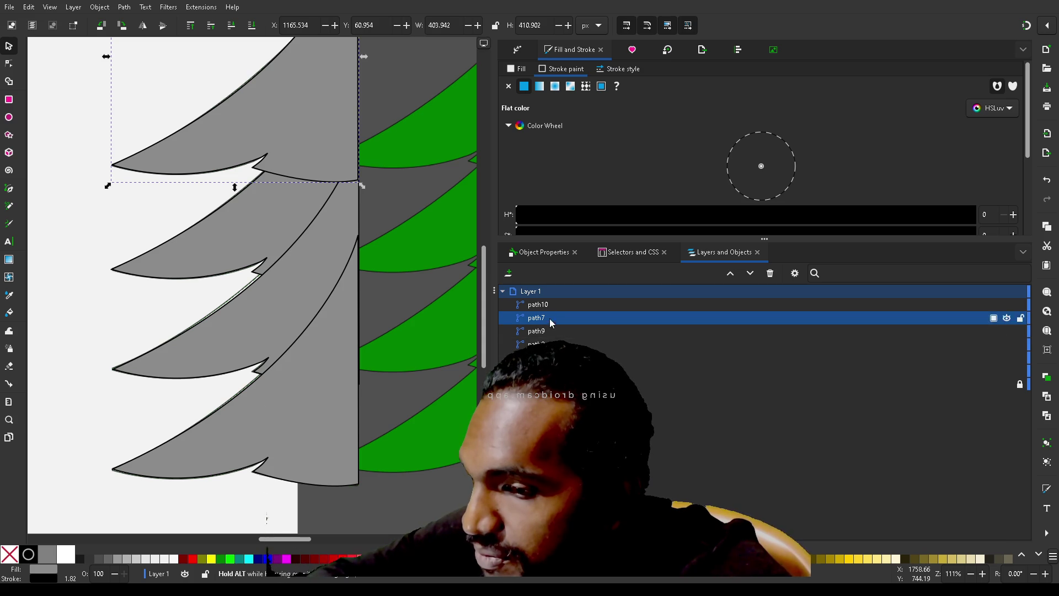
mouse_move(537, 344)
mouse_down()
mouse_move(546, 314)
mouse_move(546, 346)
mouse_up()
click(545, 334)
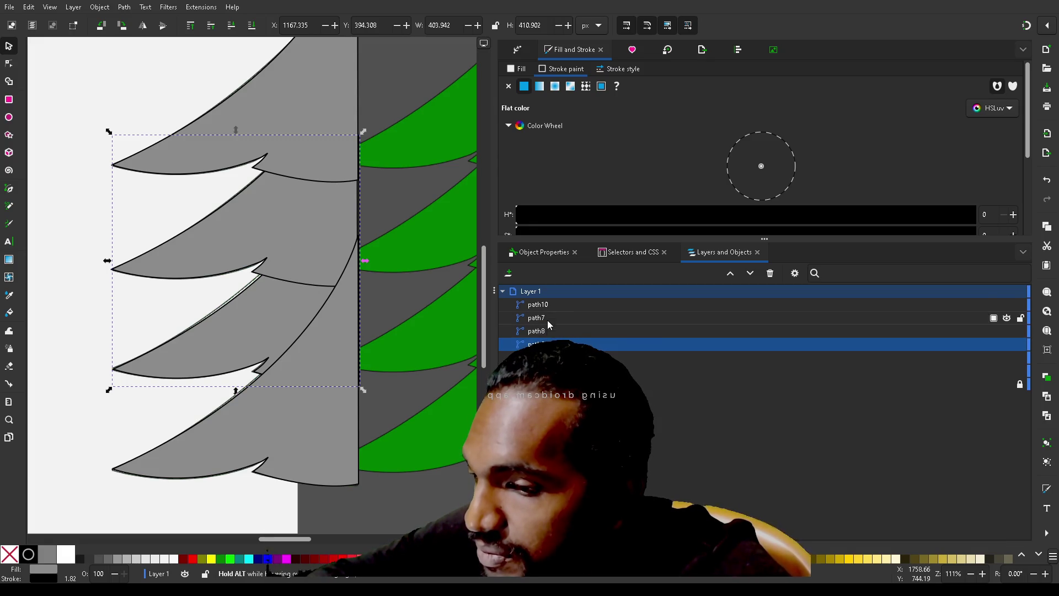
drag(547, 311, 546, 346)
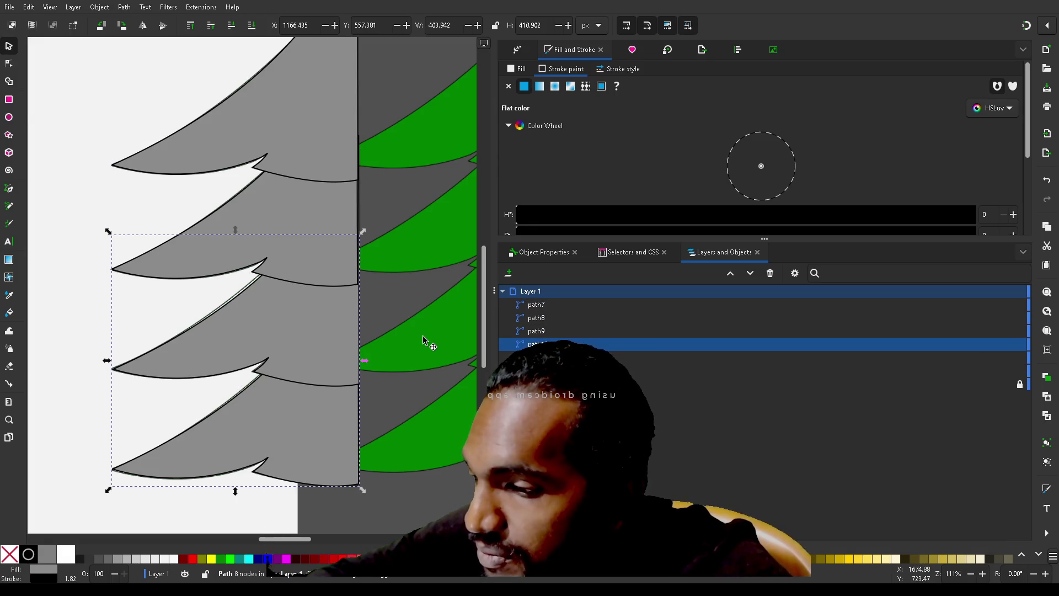
- Delete the green reference tree image, leaving only the grey tiers, and save the document
ctrl+scroll(423, 335, down, 2)
scroll(422, 336, right, 5)
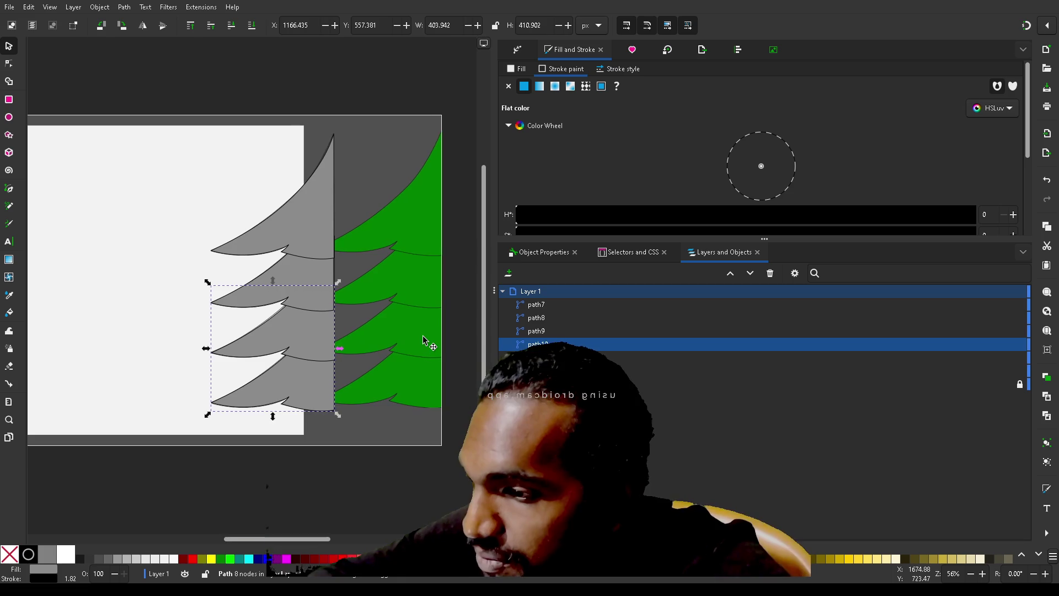
click(358, 226)
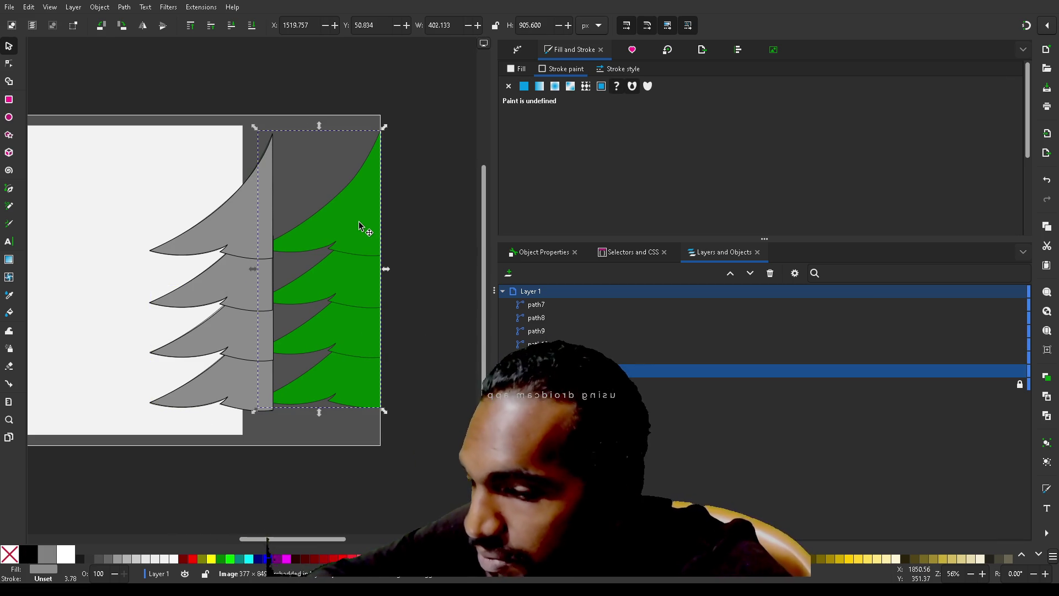
key(Delete)
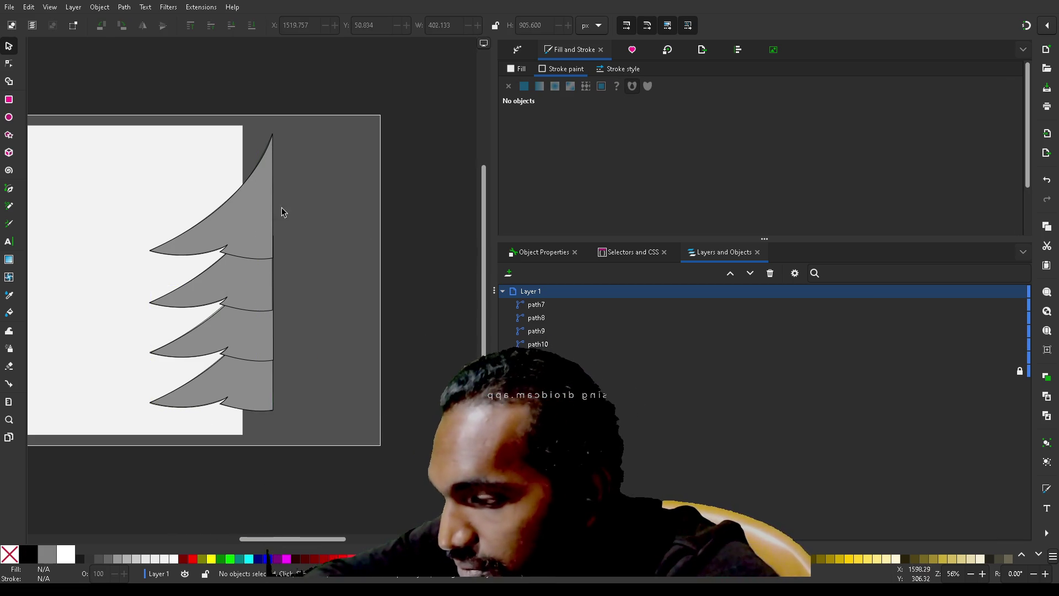
key(ctrl+v)
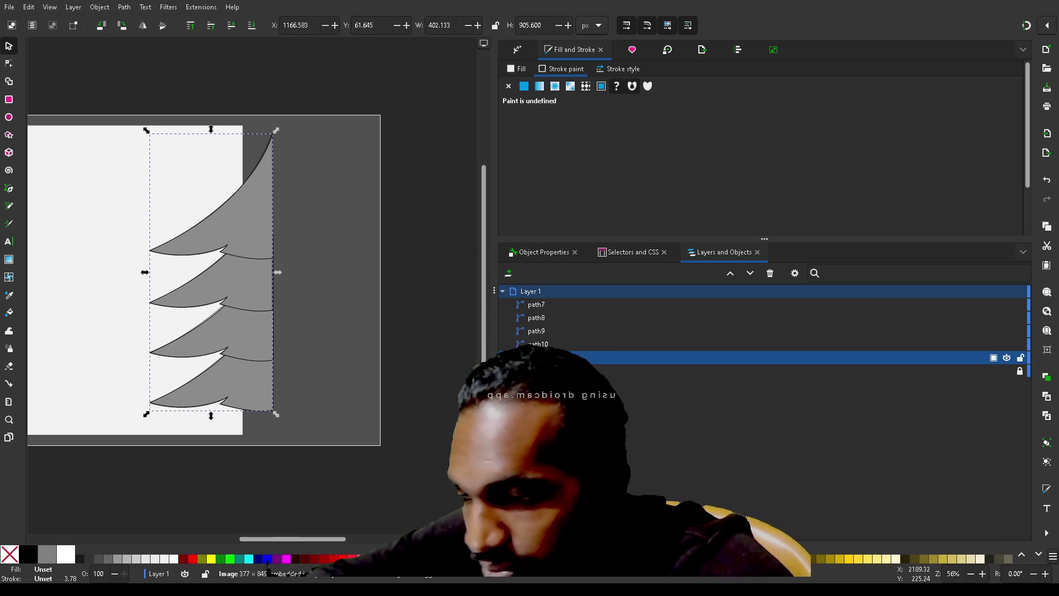
key(Delete)
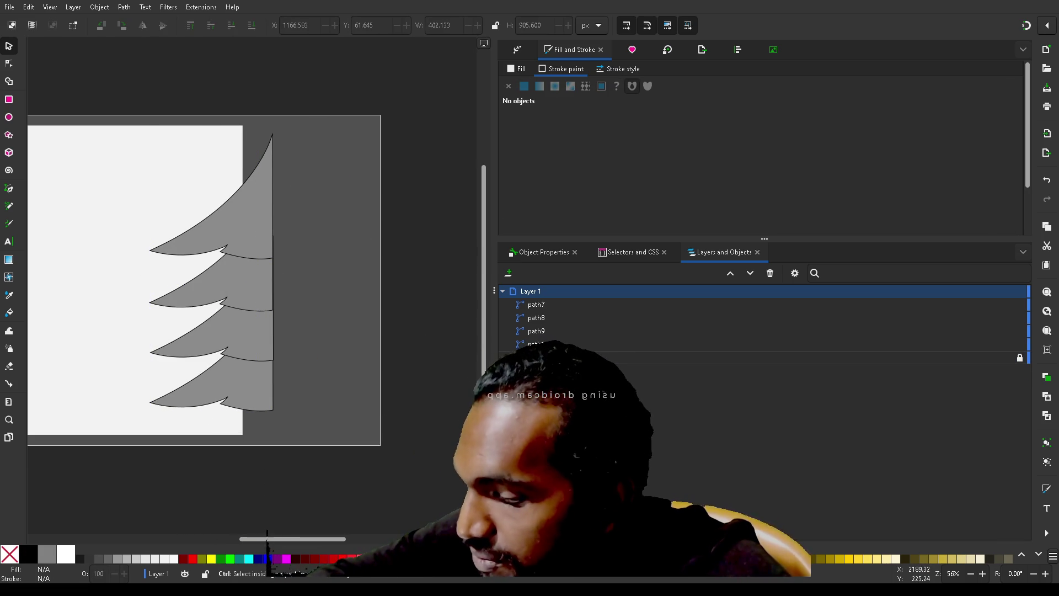
key(ctrl+s)
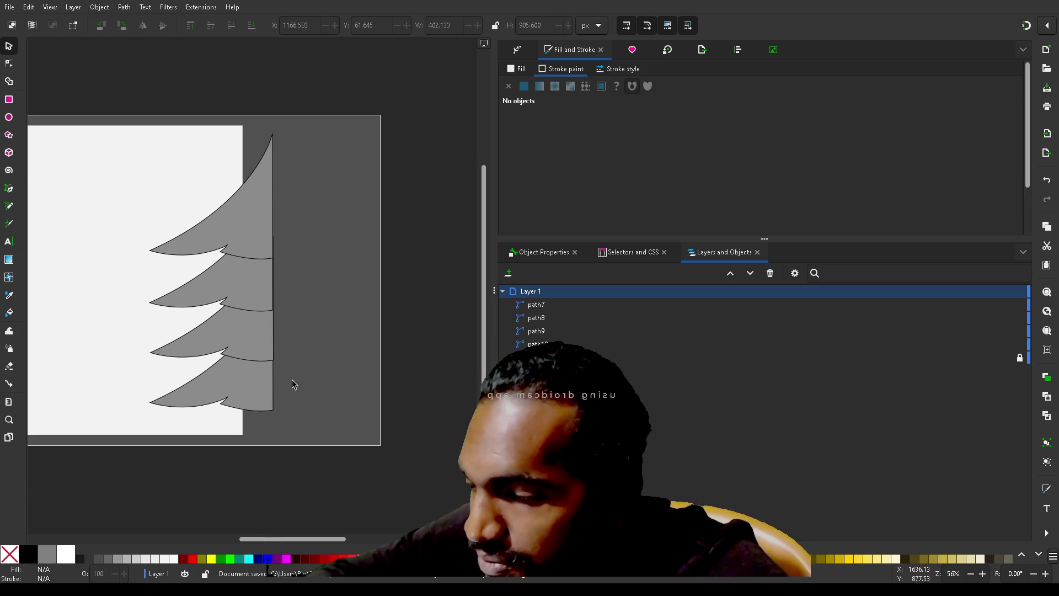
click(258, 358)
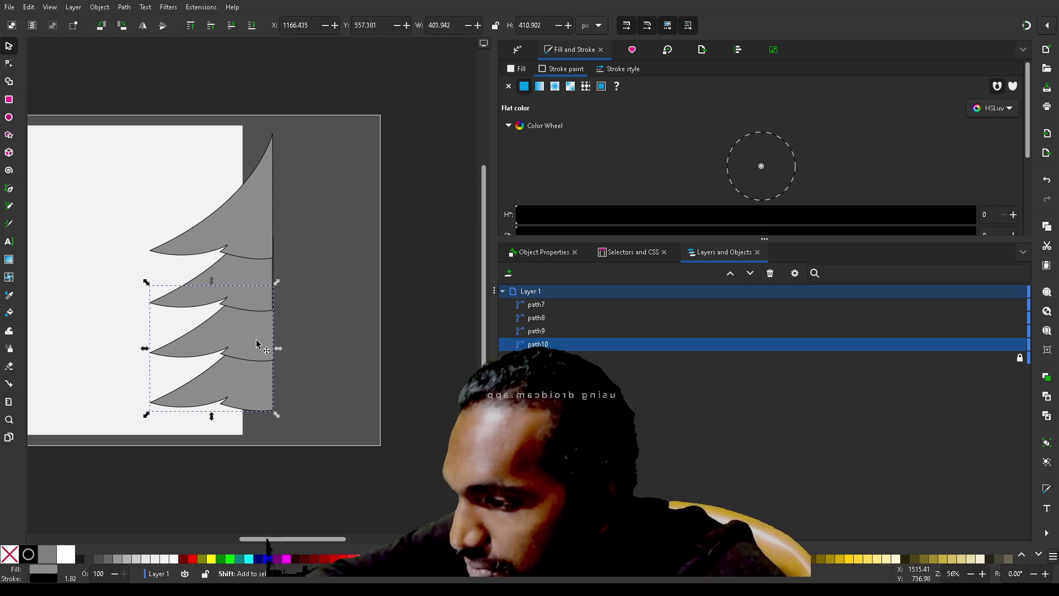
- Move all four tiers together to X 1516.058, Y 68.162, snapped against the page's right edge
shift+click(258, 317)
shift+click(251, 281)
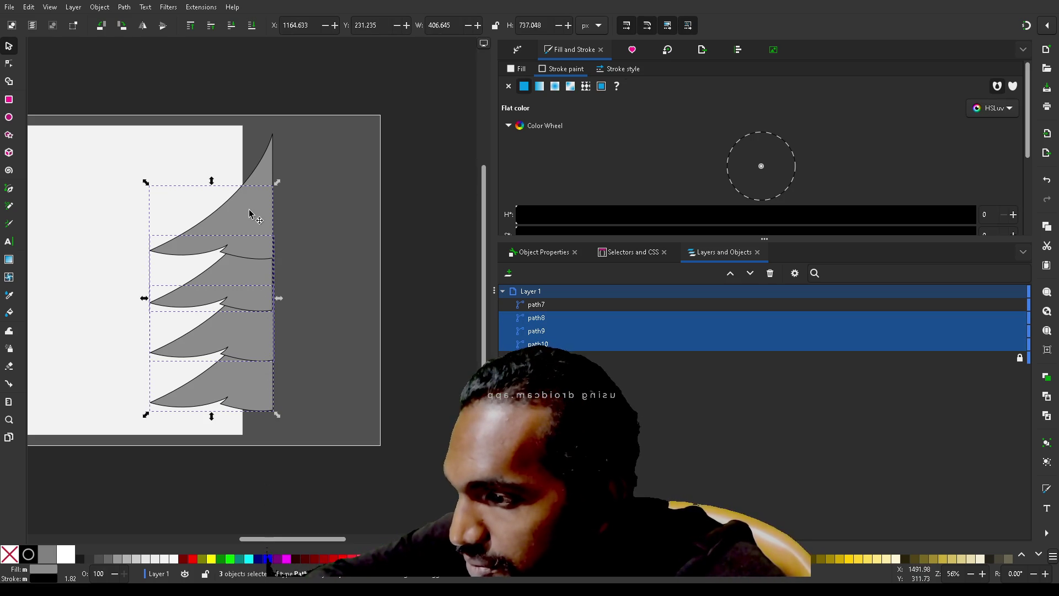
shift+click(249, 218)
drag(248, 222, 348, 221)
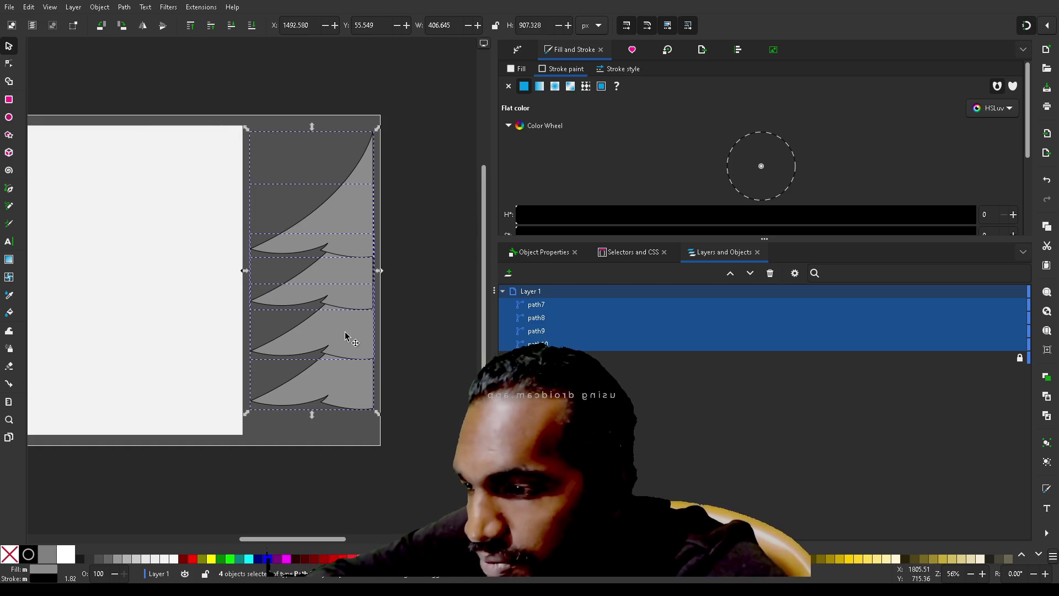
mouse_move(349, 337)
mouse_down()
mouse_move(362, 350)
mouse_move(360, 341)
mouse_up()
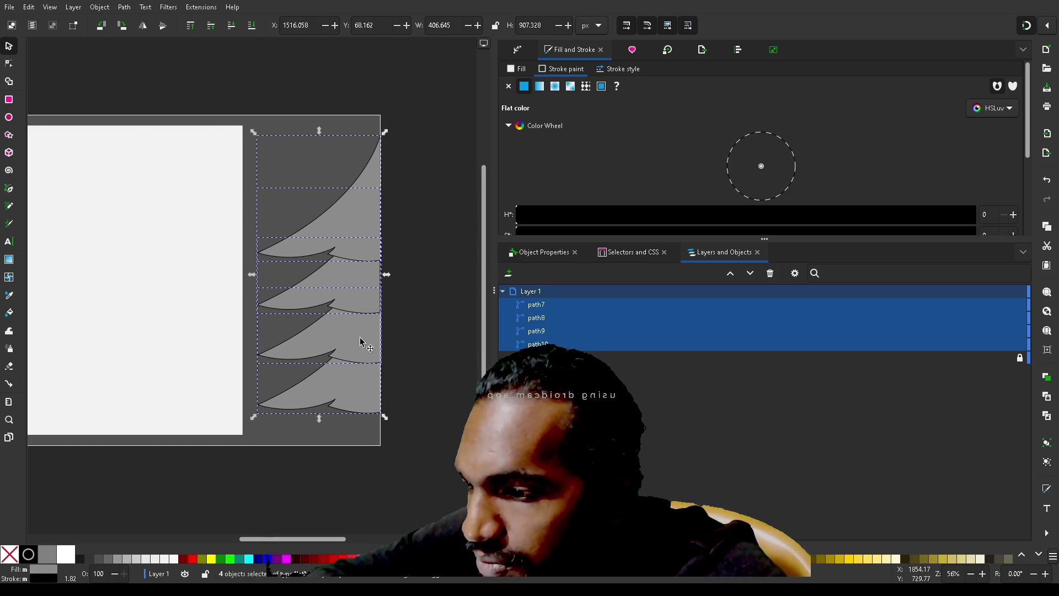
click(423, 349)
scroll(423, 349, up, 4)
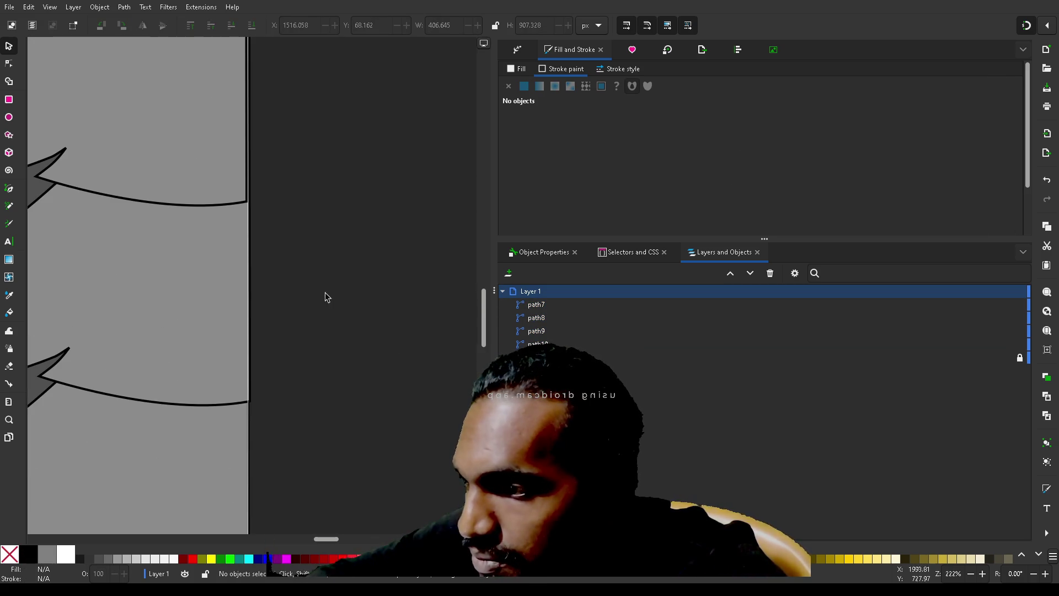
- Nudge path8 with the arrow keys to line up with the other tiers, then check path7's alignment
click(196, 193)
scroll(196, 193, up, 3)
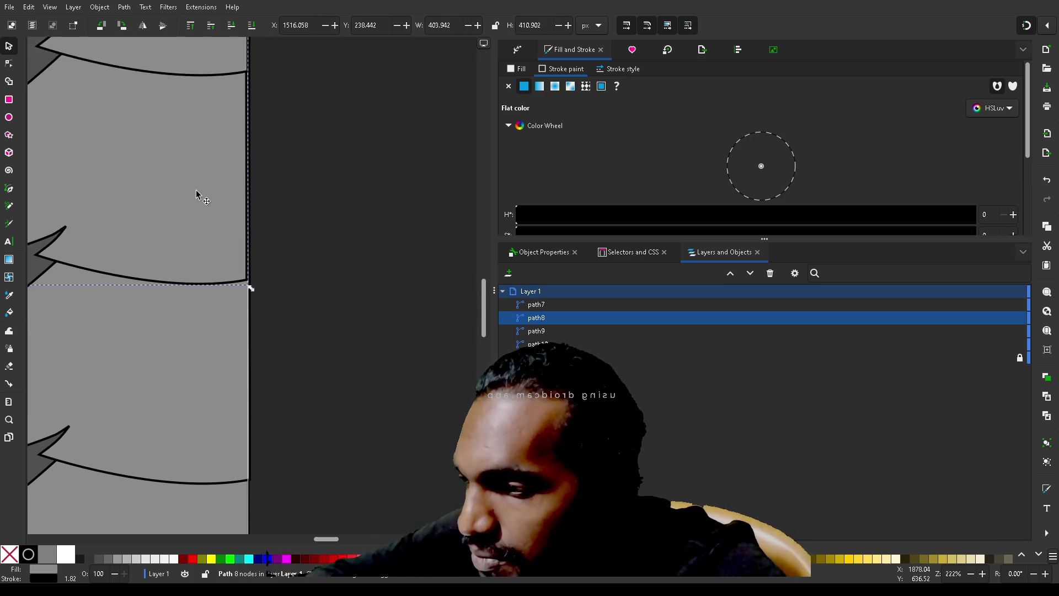
scroll(196, 193, up, 5)
key(Right)
key(Right)
key(Left)
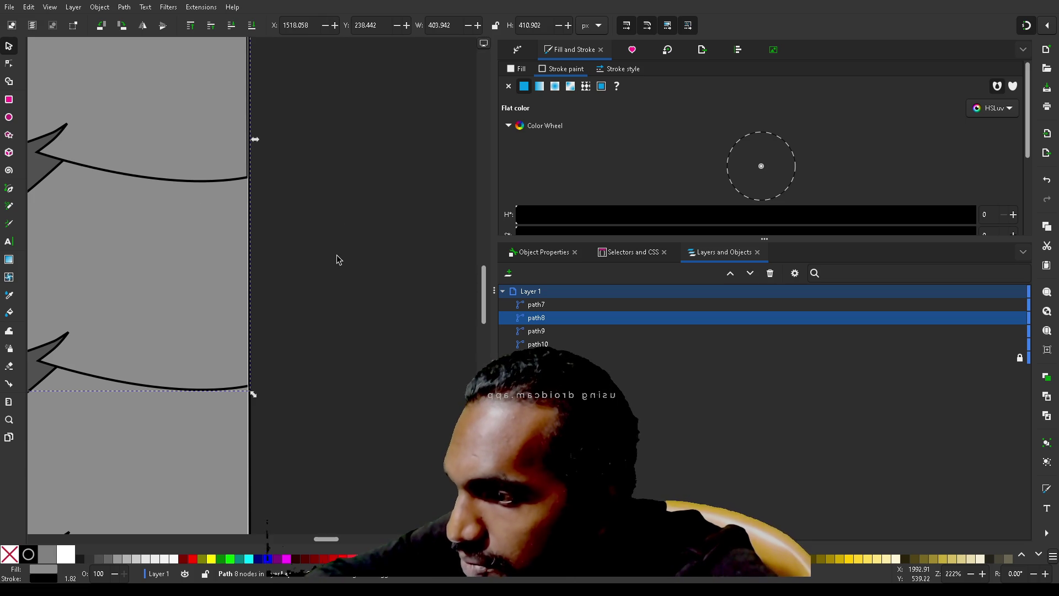
key(Escape)
click(169, 158)
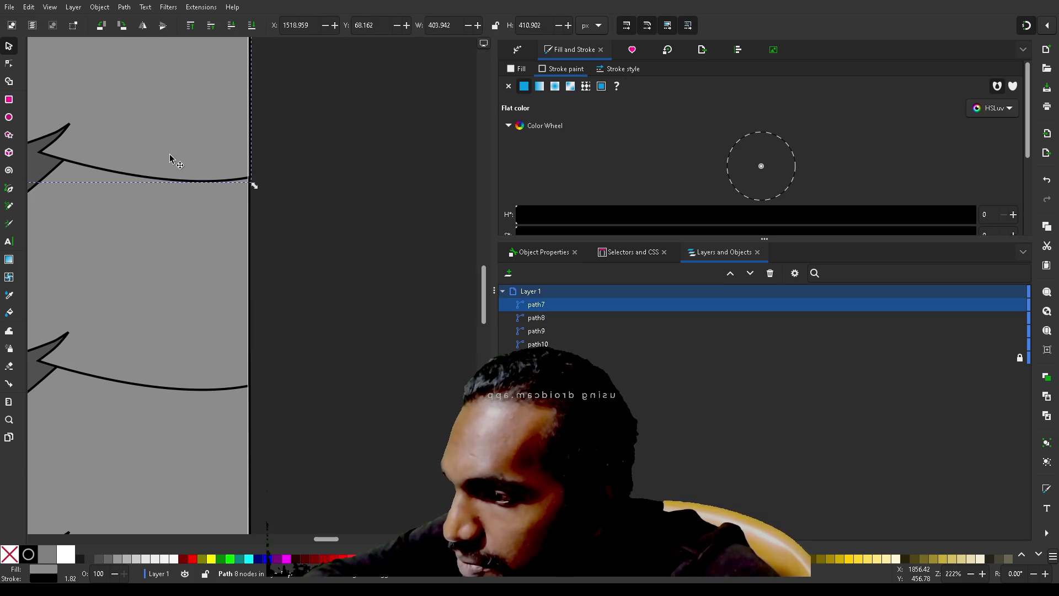
key(Escape)
scroll(349, 290, down, 5)
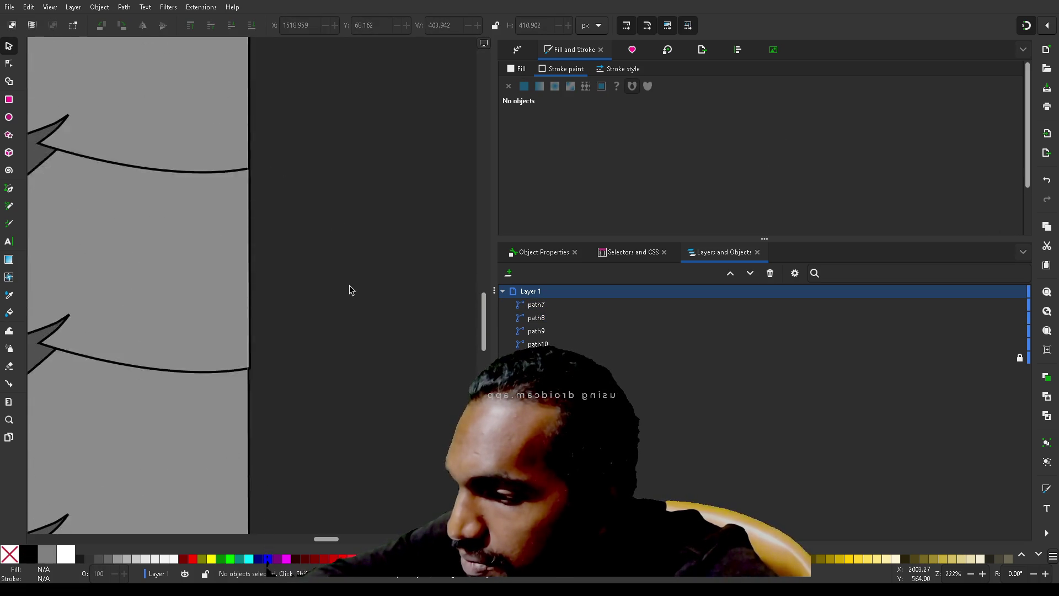
scroll(349, 290, down, 2)
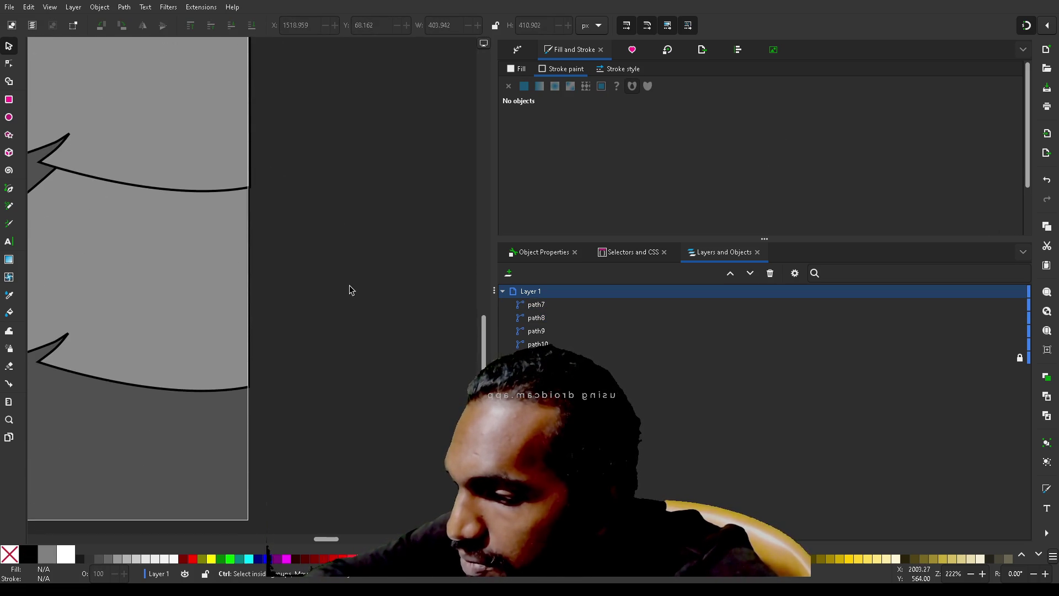
scroll(349, 290, down, 3)
scroll(349, 290, up, 1)
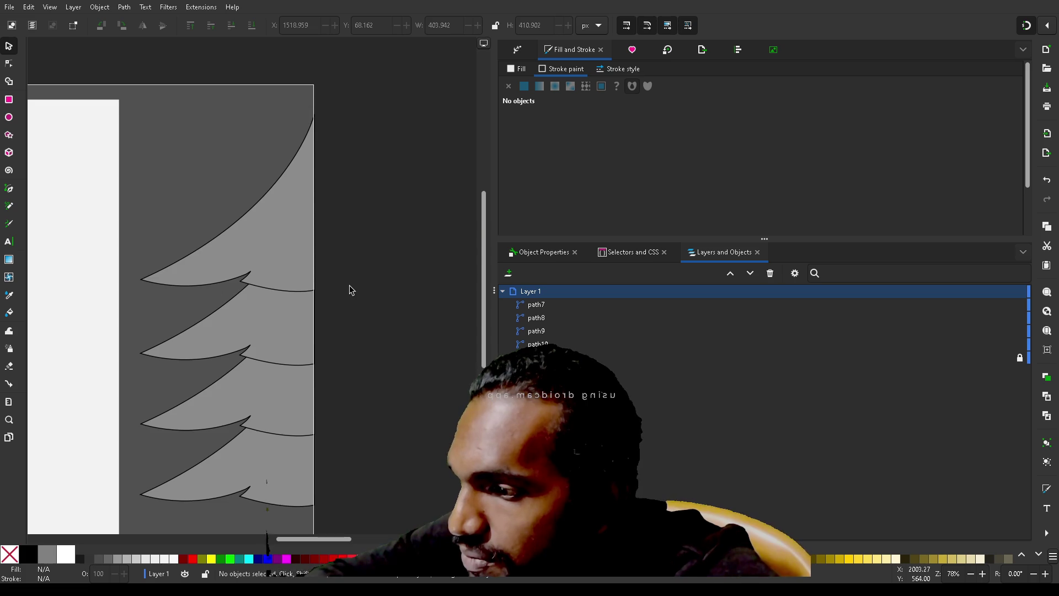
scroll(349, 290, down, 5)
scroll(349, 290, up, 3)
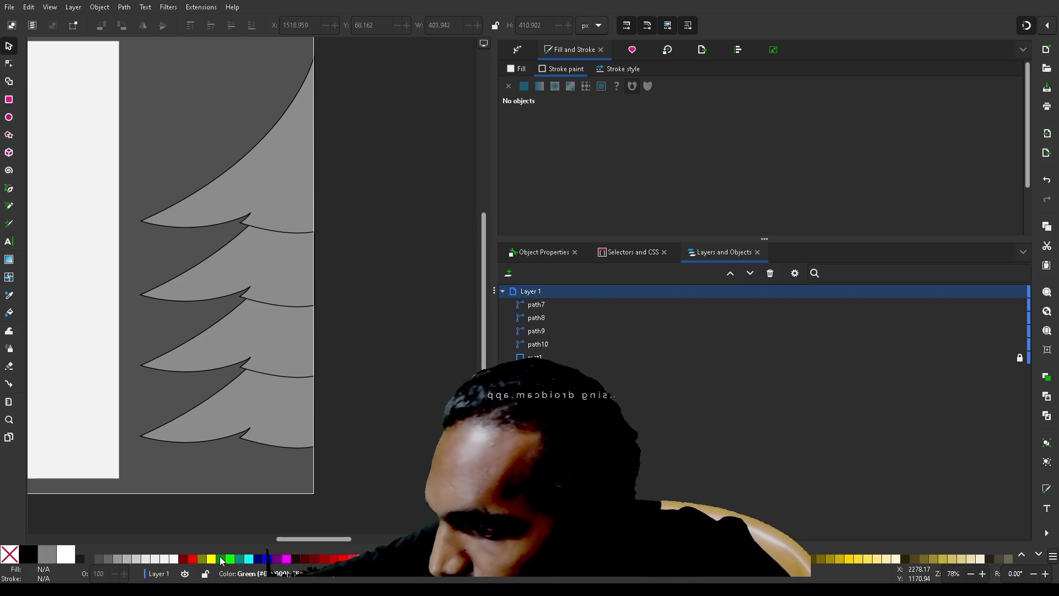
- Fill path7–path10 with a green swatch darkened to 004c00 (L 28)
click(541, 311)
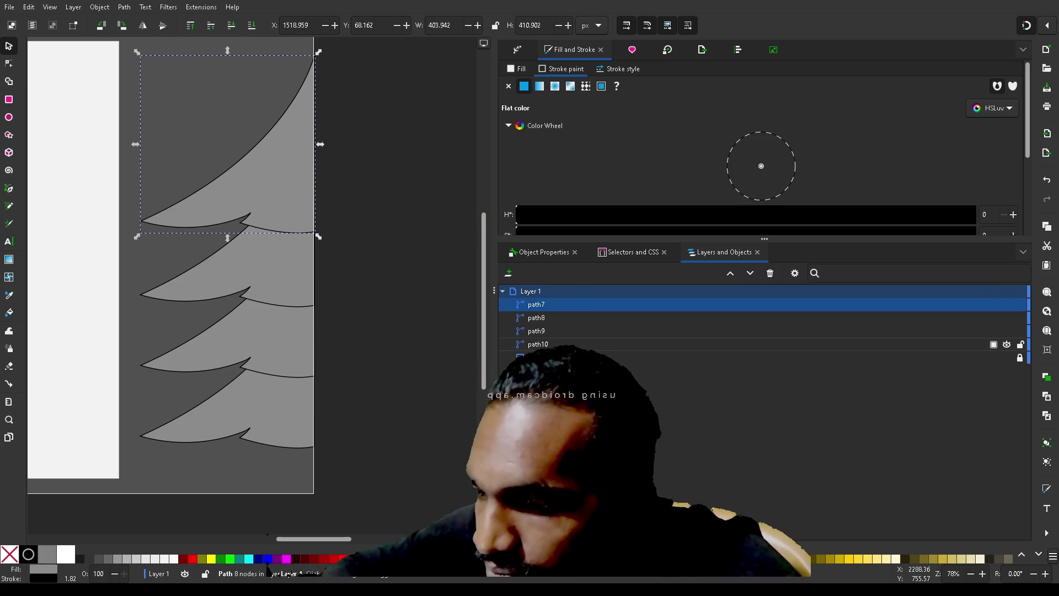
shift+click(558, 344)
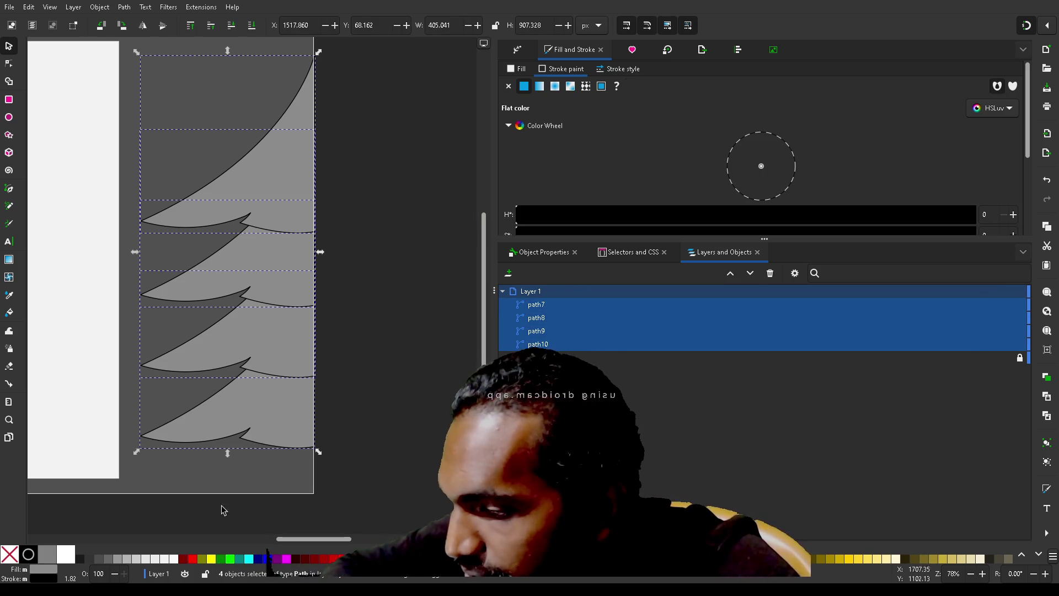
click(224, 561)
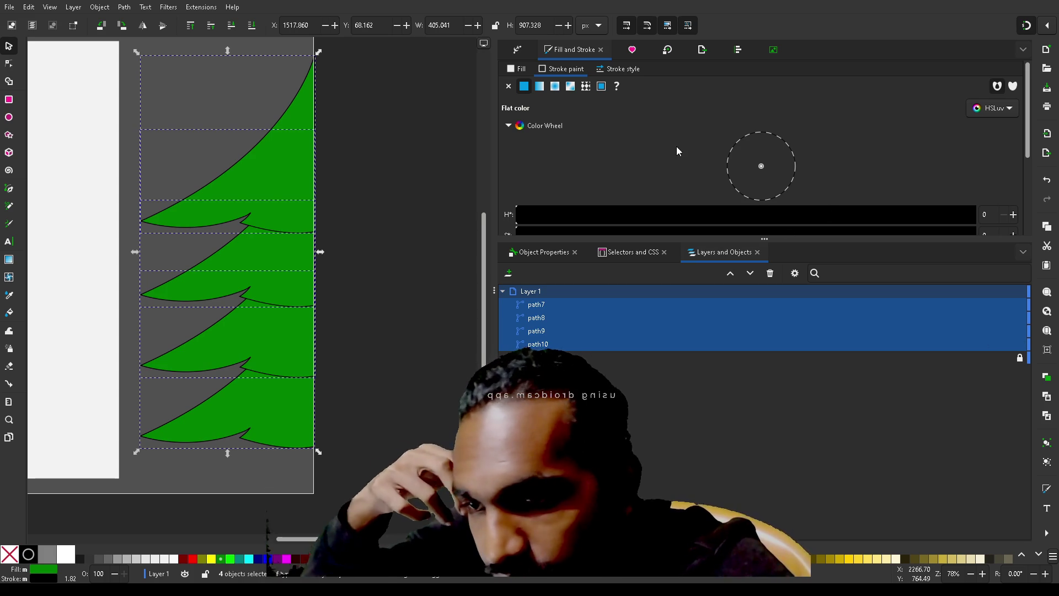
scroll(676, 146, down, 3)
scroll(676, 146, up, 3)
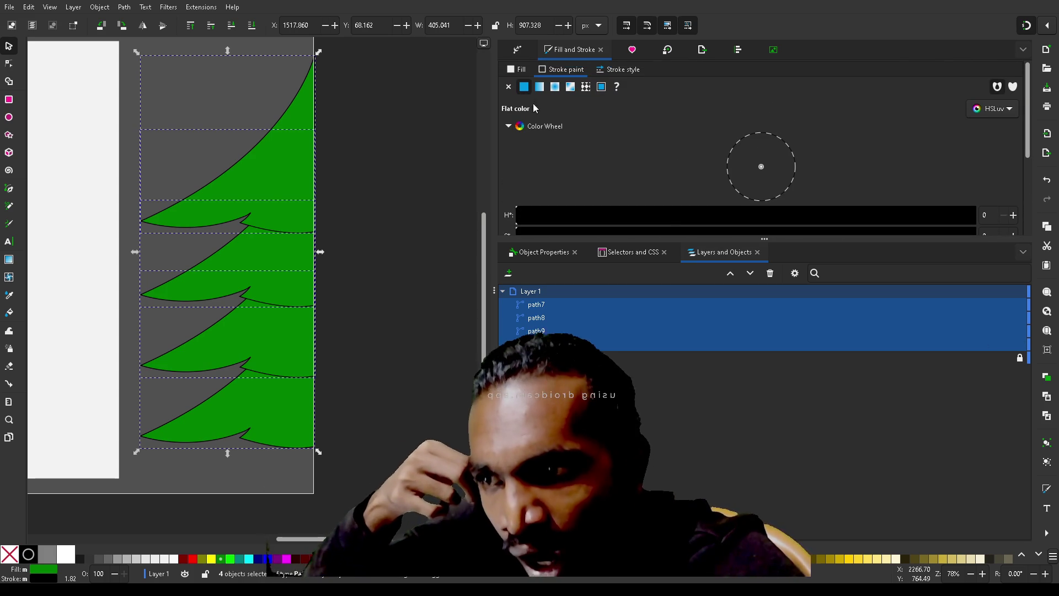
click(511, 69)
scroll(614, 131, down, 3)
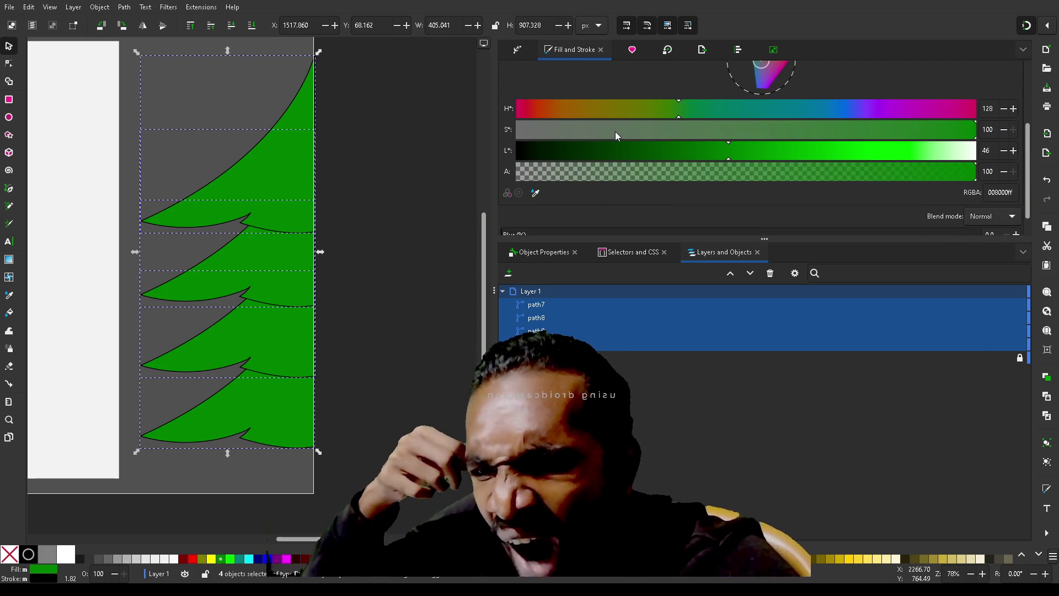
mouse_move(694, 151)
mouse_down()
mouse_move(585, 155)
mouse_move(645, 156)
mouse_up()
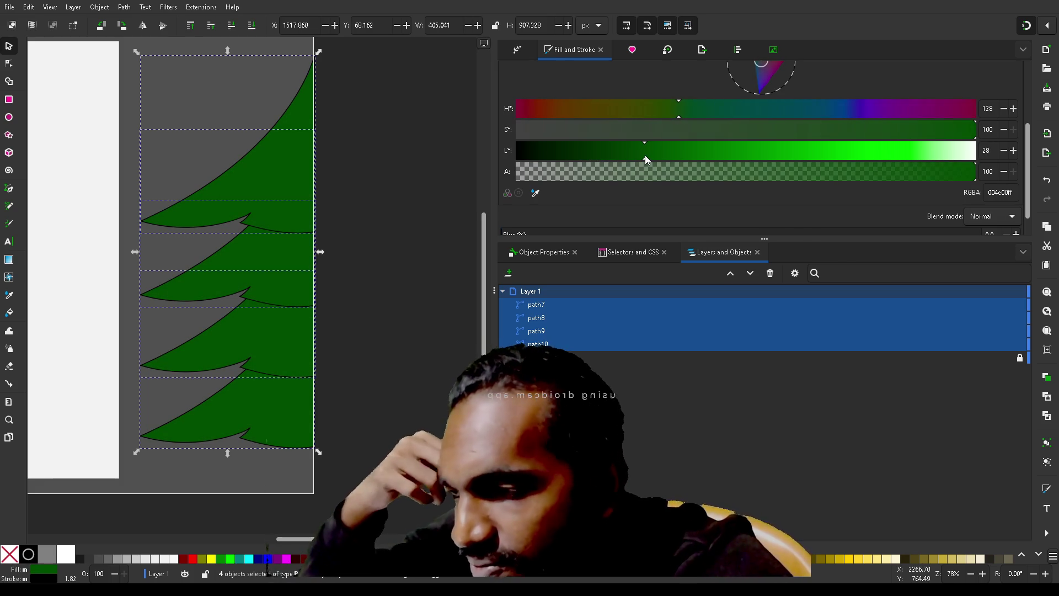
click(397, 310)
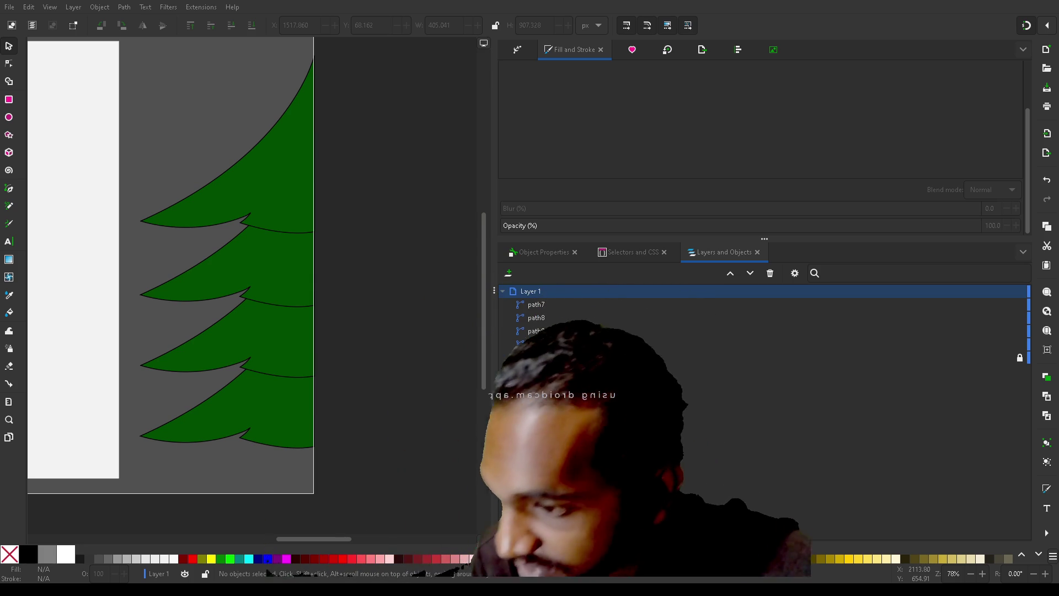
- Set path7–path10's stroke to translucent white ffffff37 (L 100, alpha 22)
click(404, 292)
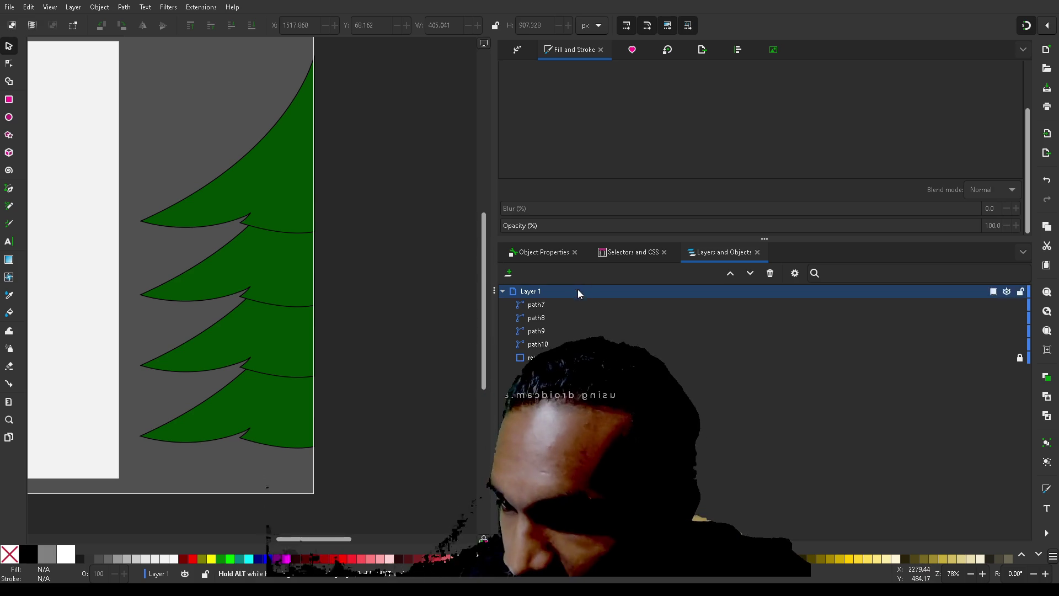
click(557, 304)
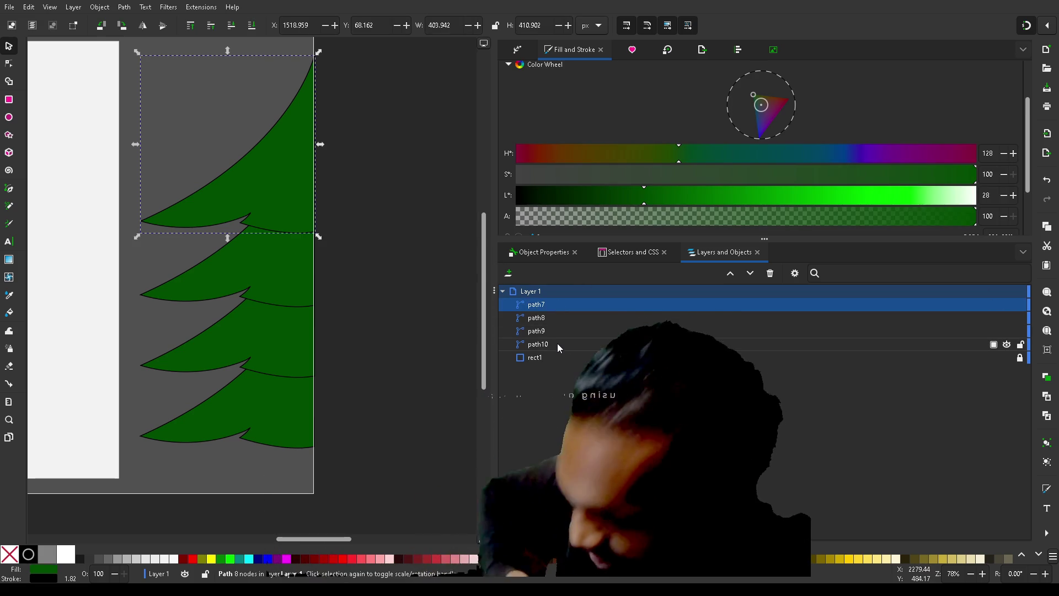
shift+click(557, 345)
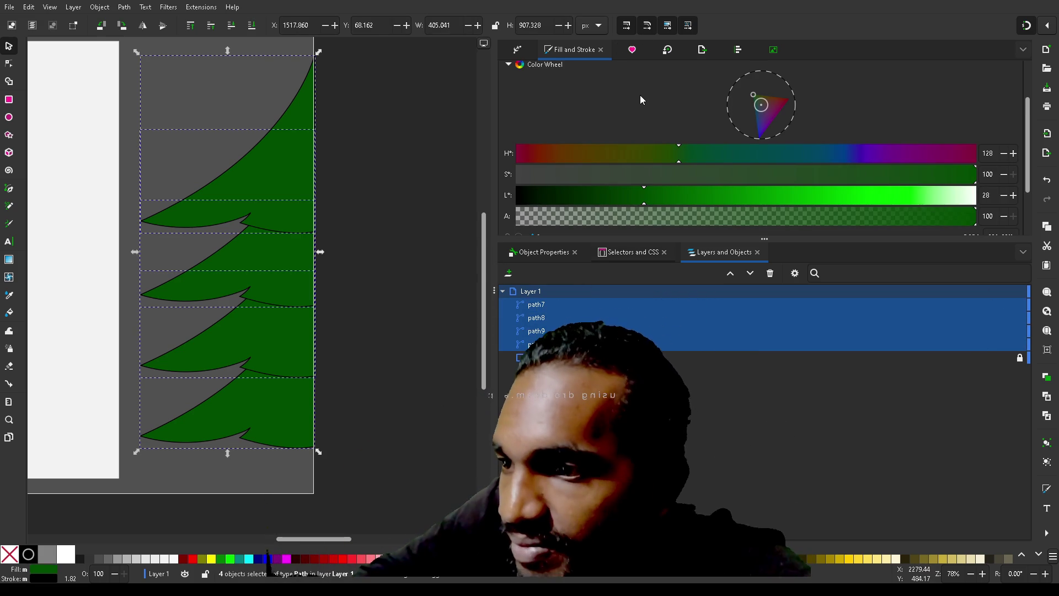
scroll(638, 91, up, 3)
click(563, 76)
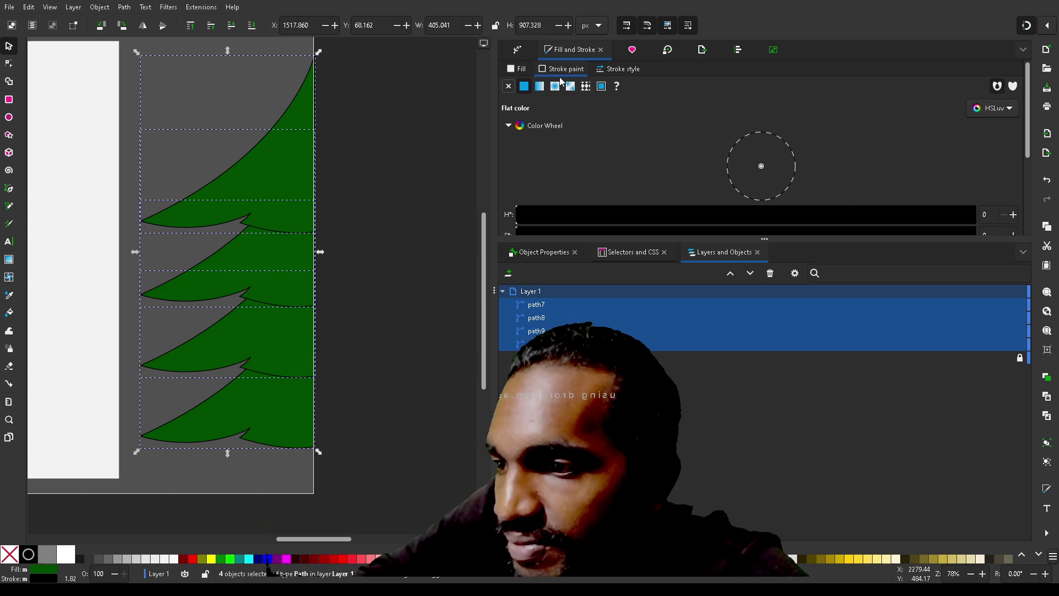
scroll(606, 165, down, 5)
click(890, 124)
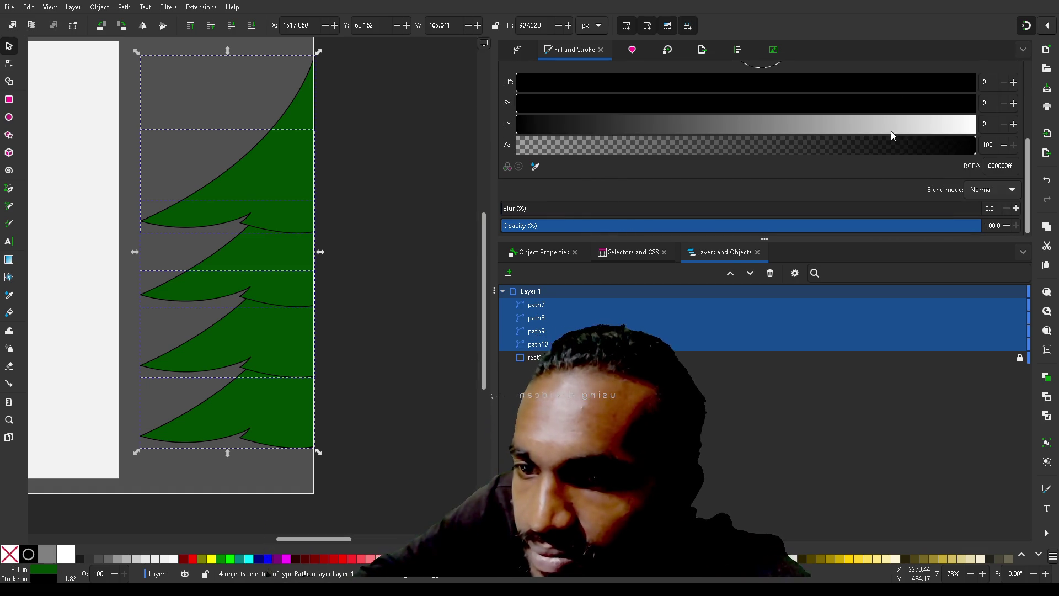
click(969, 131)
click(773, 145)
drag(454, 168, 425, 170)
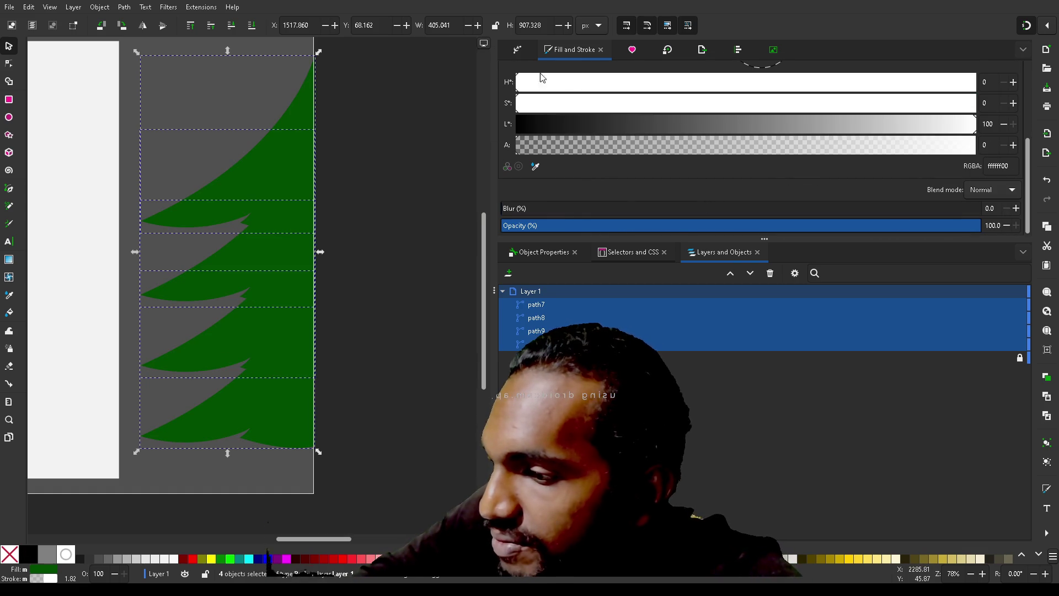
mouse_move(819, 150)
mouse_down()
mouse_move(890, 153)
mouse_move(615, 164)
mouse_up()
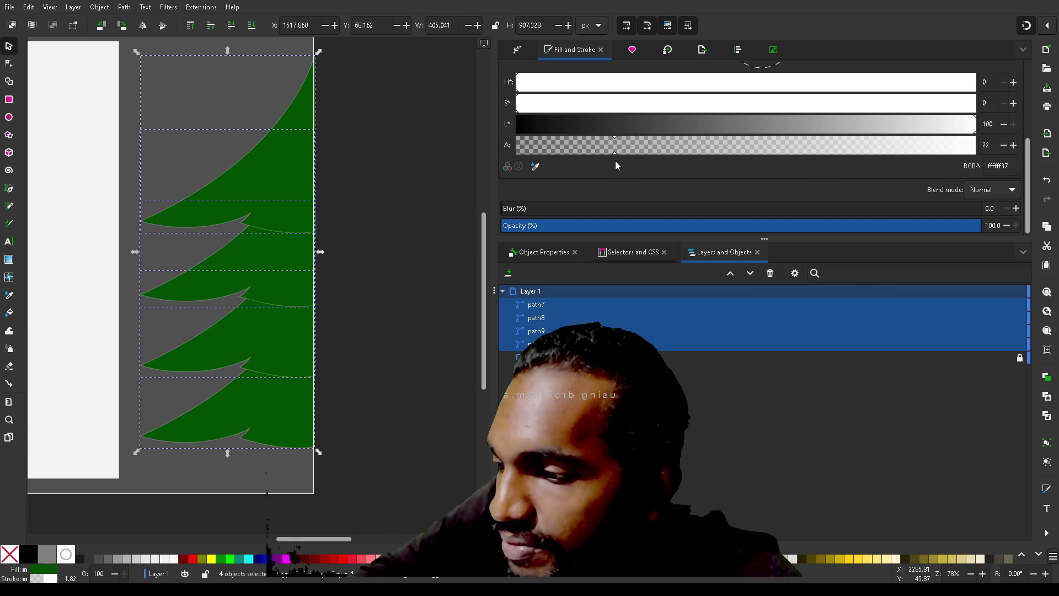
scroll(795, 171, up, 3)
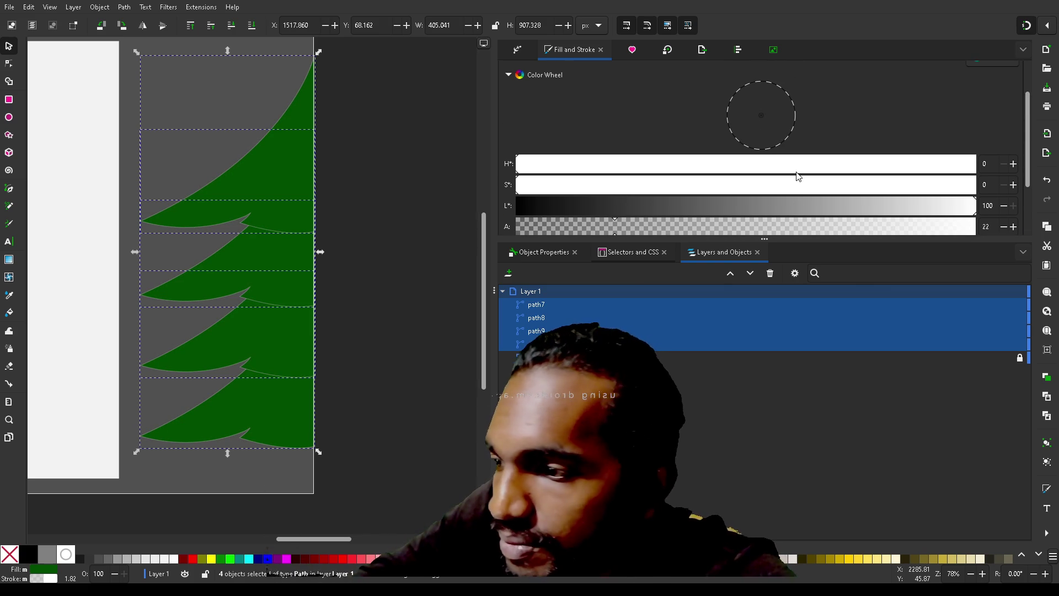
scroll(591, 131, up, 2)
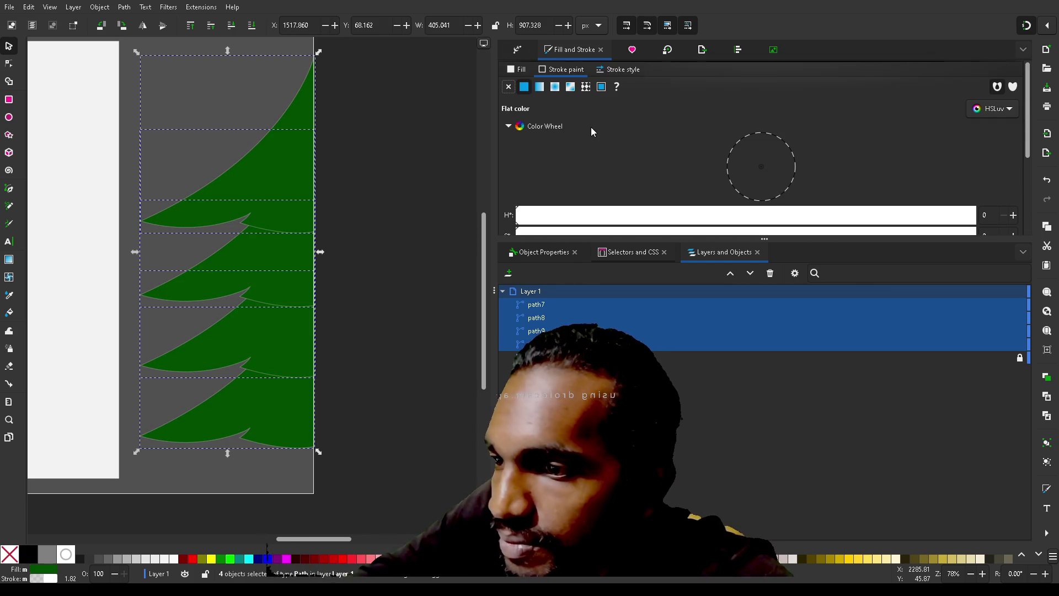
- Give the four tree tiers a linear gradient fill fading from green to transparent, then deselect
click(521, 69)
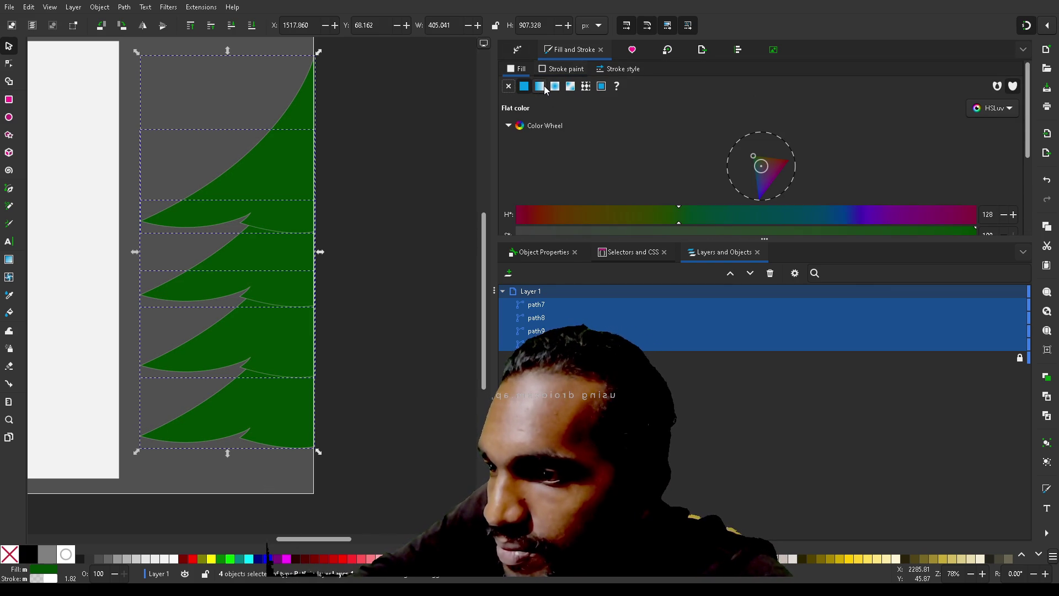
click(540, 86)
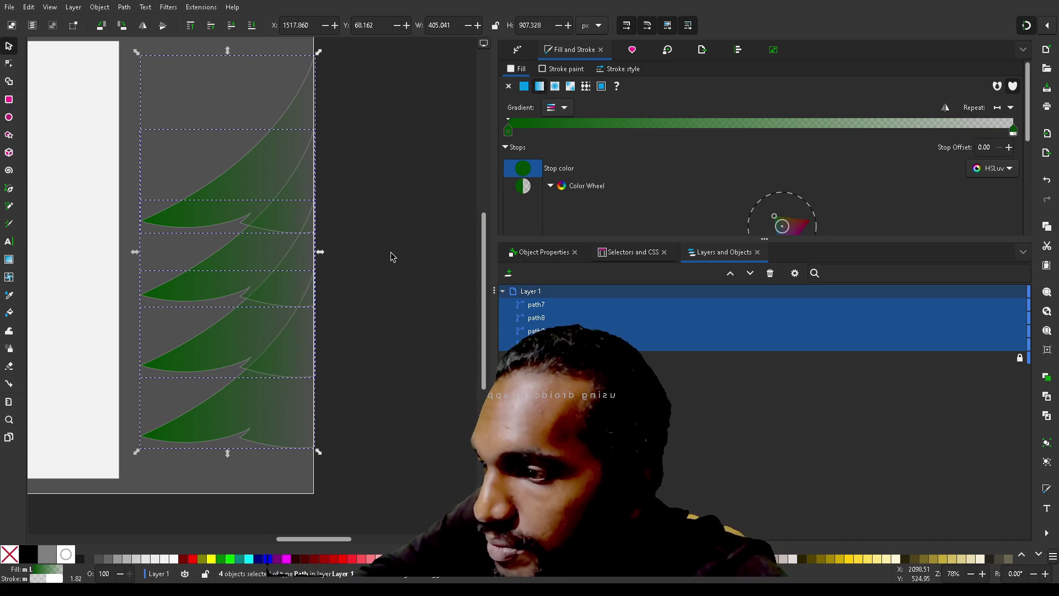
key(Escape)
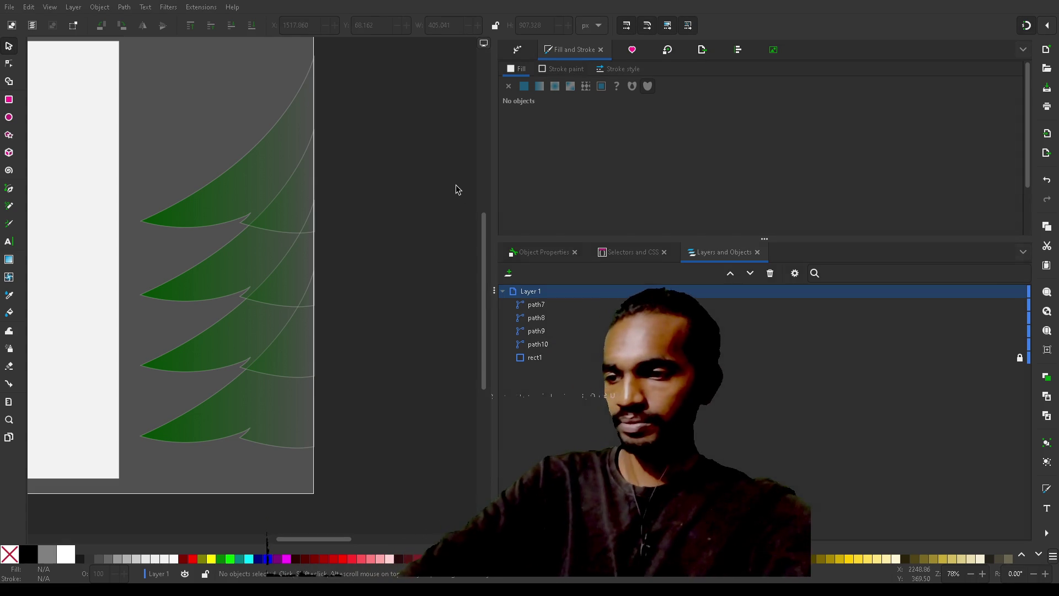
- Zoom out to 14% to view the whole page with the half tree on its right edge
scroll(456, 184, down, 3)
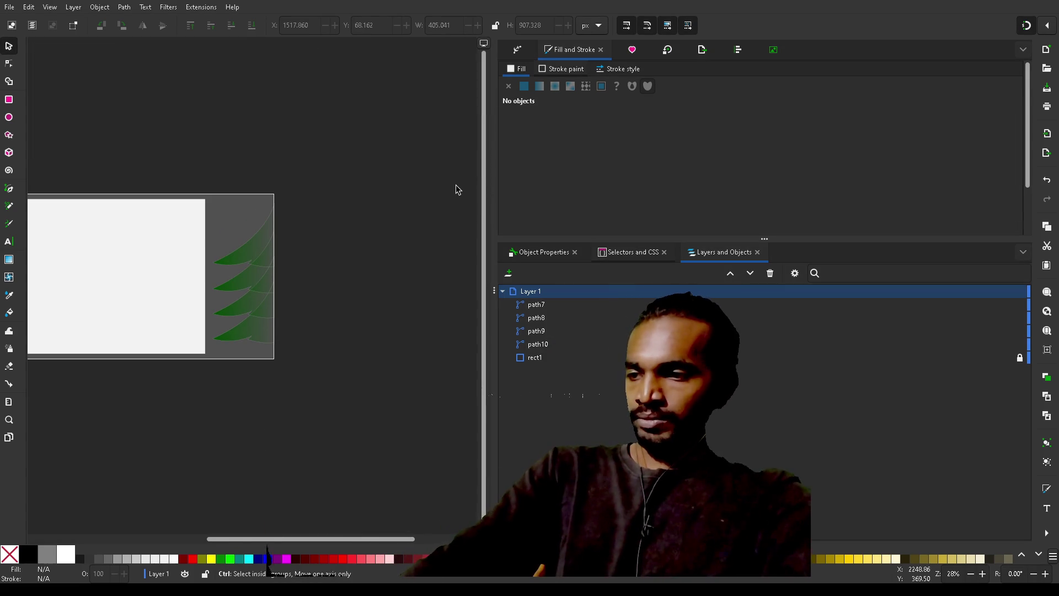
key(ctrl+minus)
key(ctrl+minus)
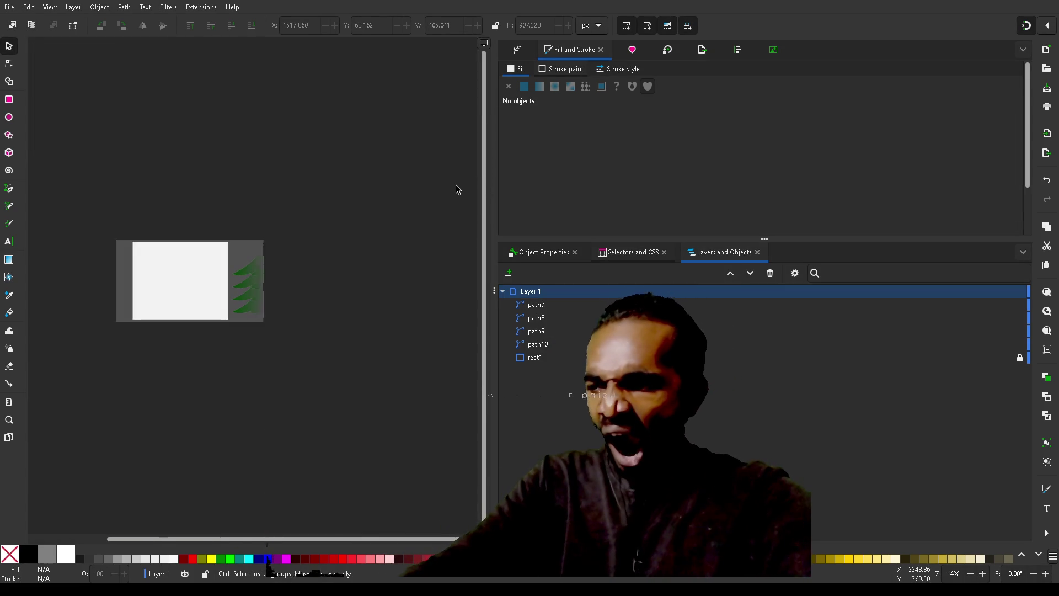
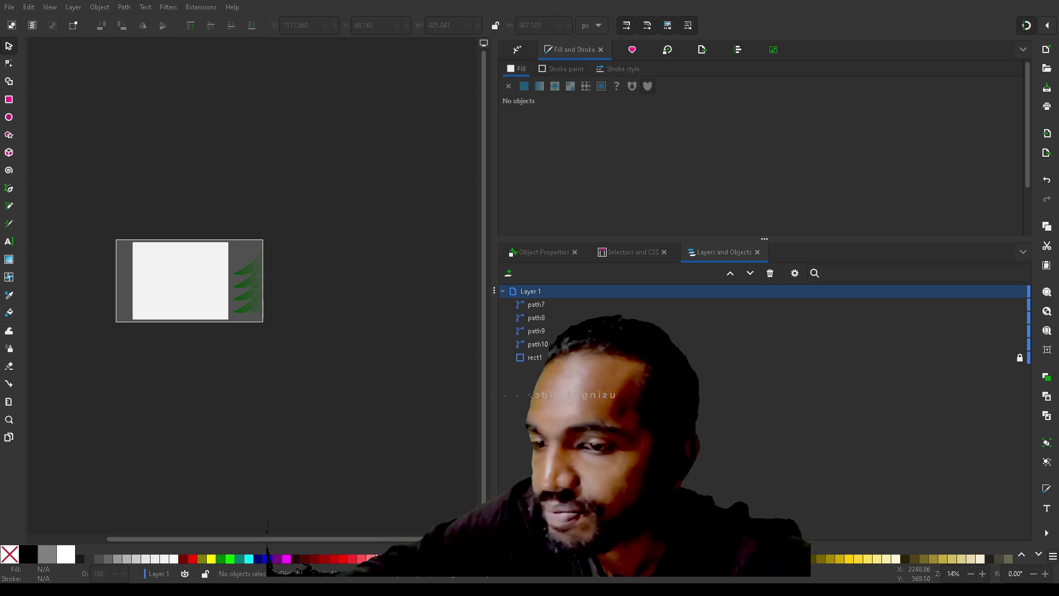
- Zoom in and select the four branch paths path7 to path10
scroll(299, 285, up, 6)
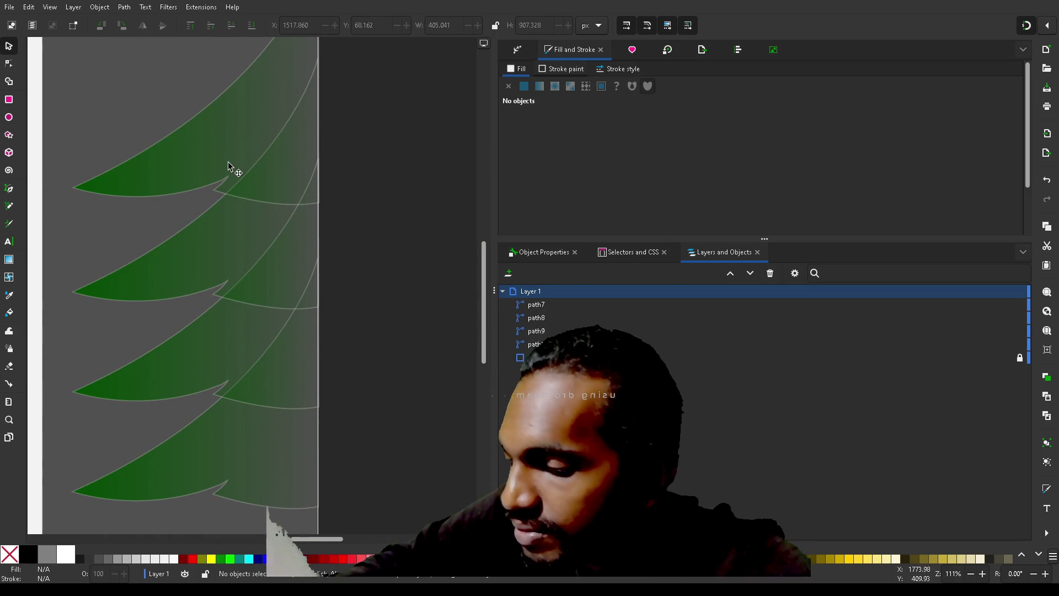
key(g)
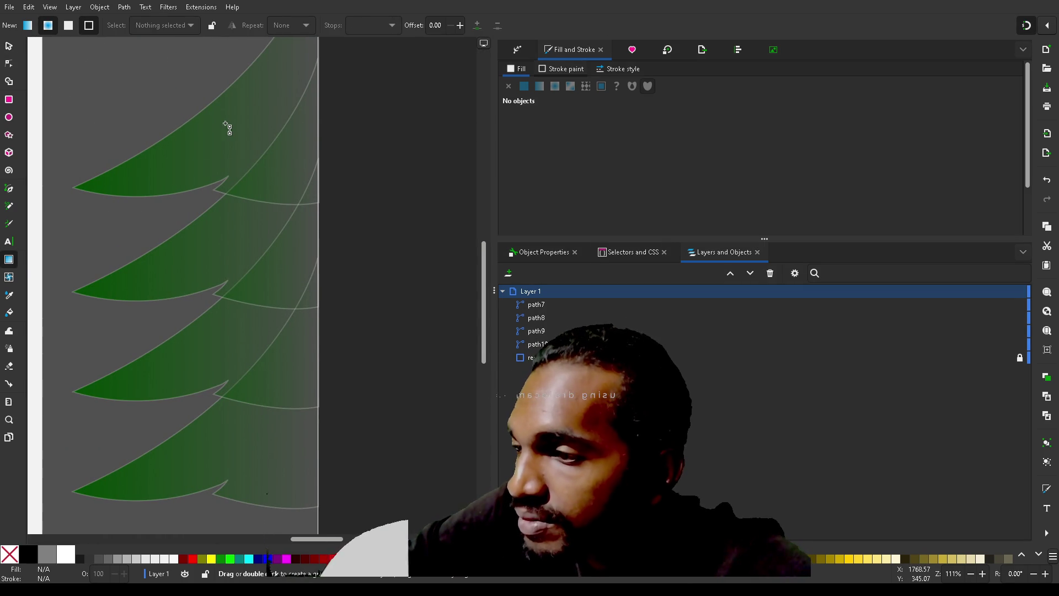
key(s)
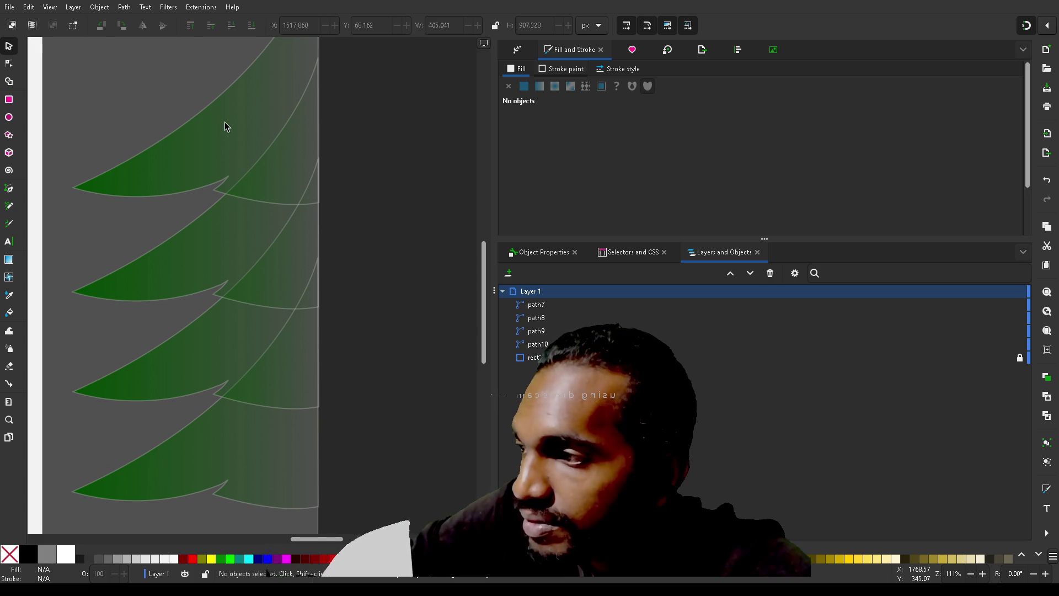
click(556, 306)
shift+click(538, 344)
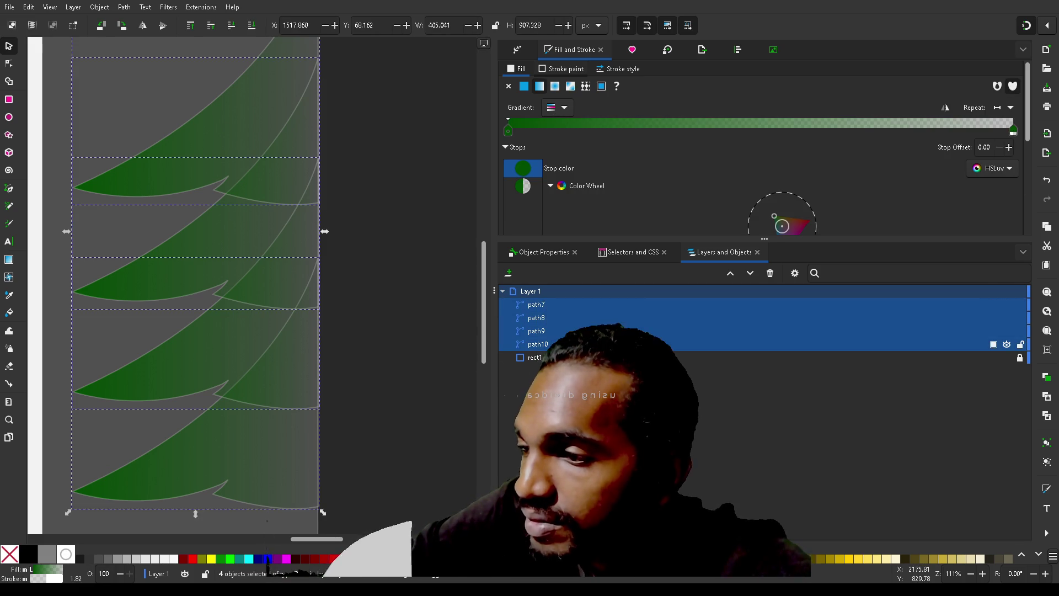
- Drag path9's gradient end inward so it runs diagonally across the branch, then deselect
key(g)
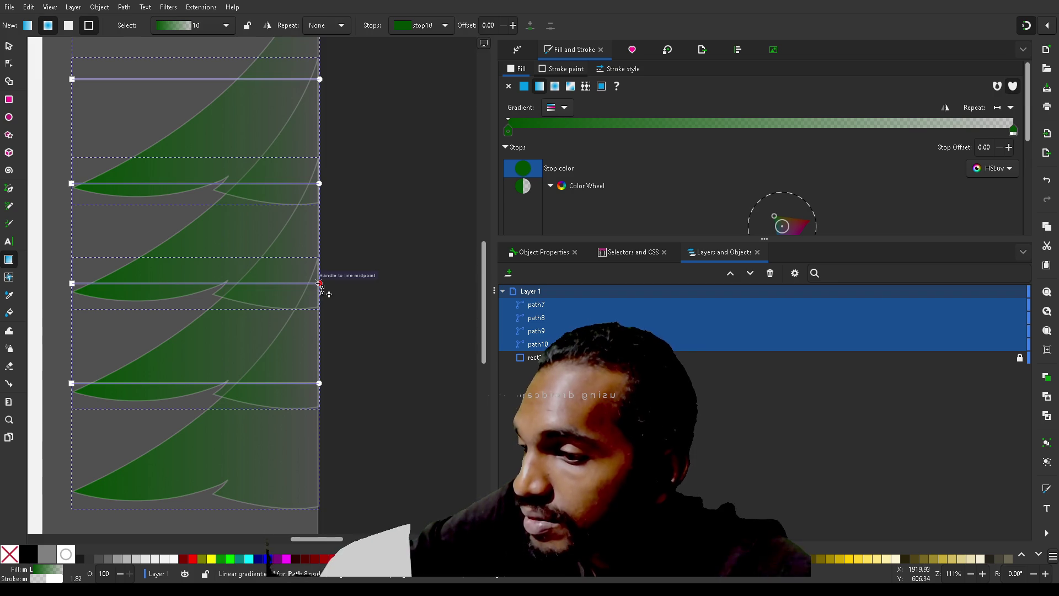
drag(319, 283, 203, 257)
mouse_move(167, 225)
mouse_down()
mouse_move(260, 160)
mouse_move(232, 266)
mouse_move(149, 184)
mouse_move(147, 227)
mouse_move(148, 200)
mouse_up()
scroll(729, 151, down, 5)
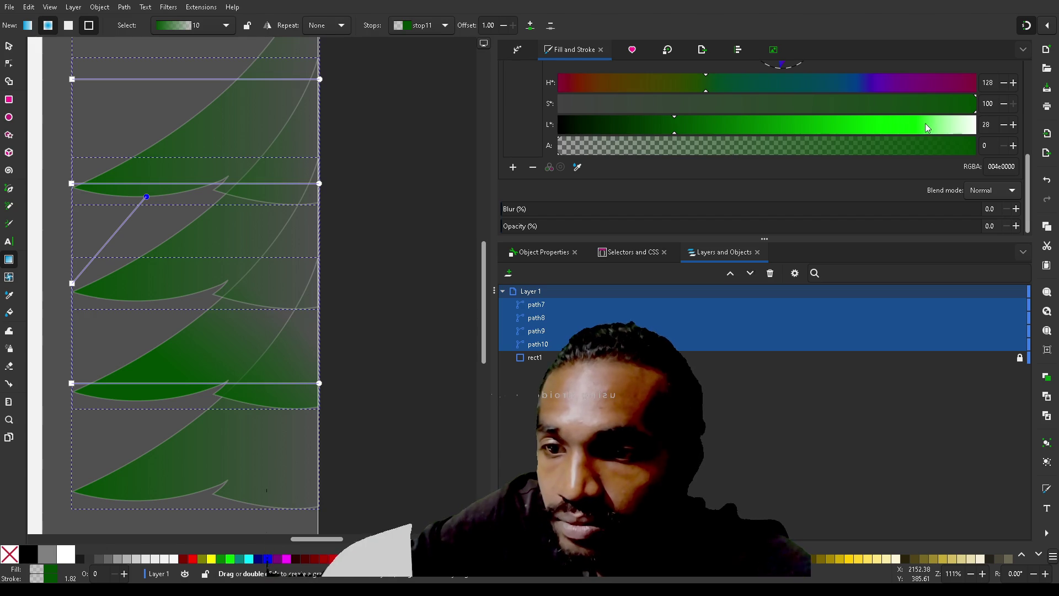
click(922, 124)
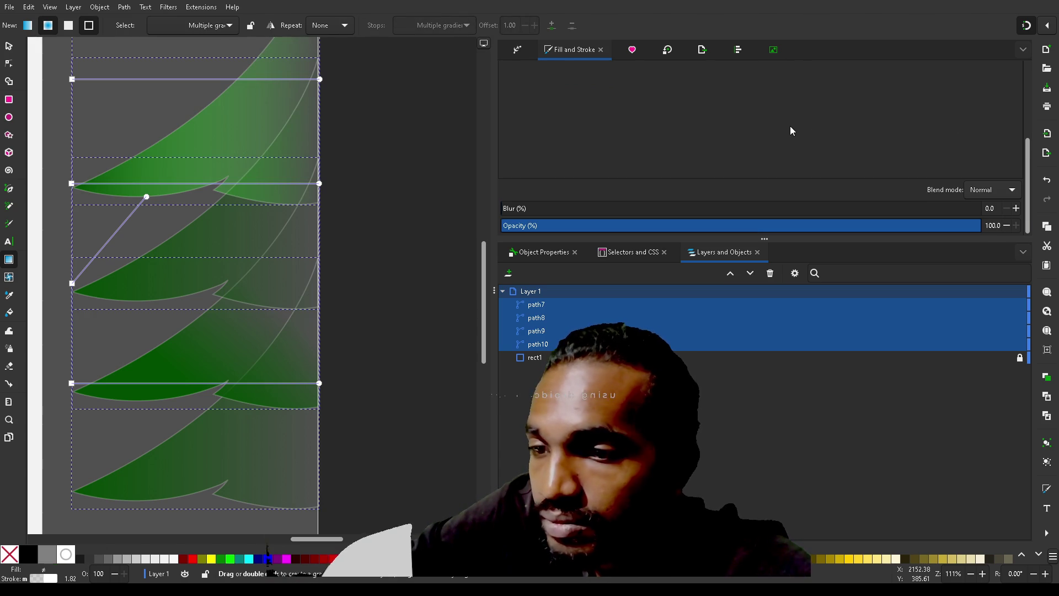
scroll(790, 131, up, 5)
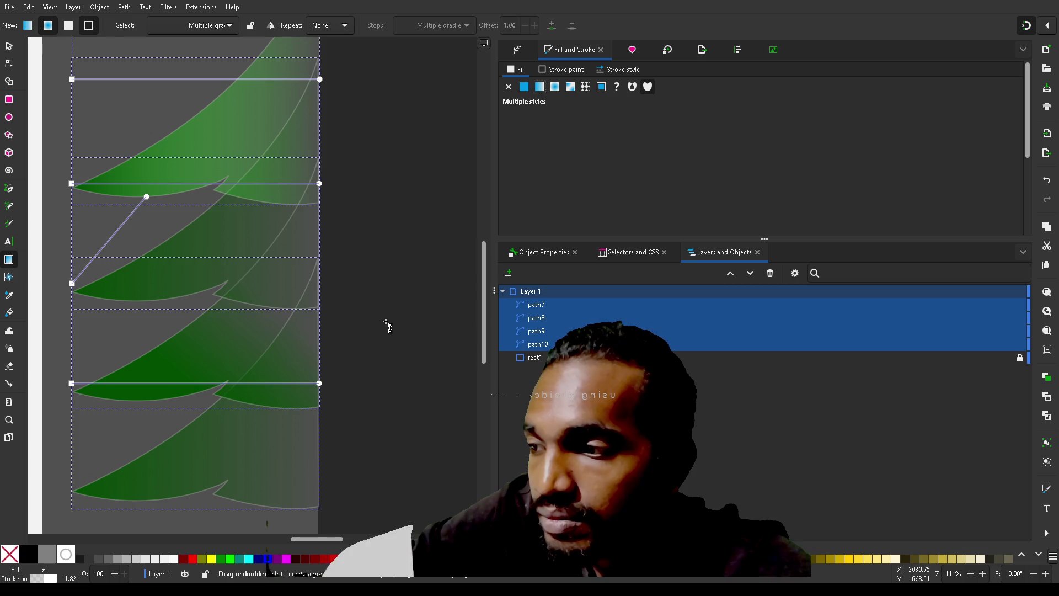
key(Escape)
scroll(386, 325, up, 5)
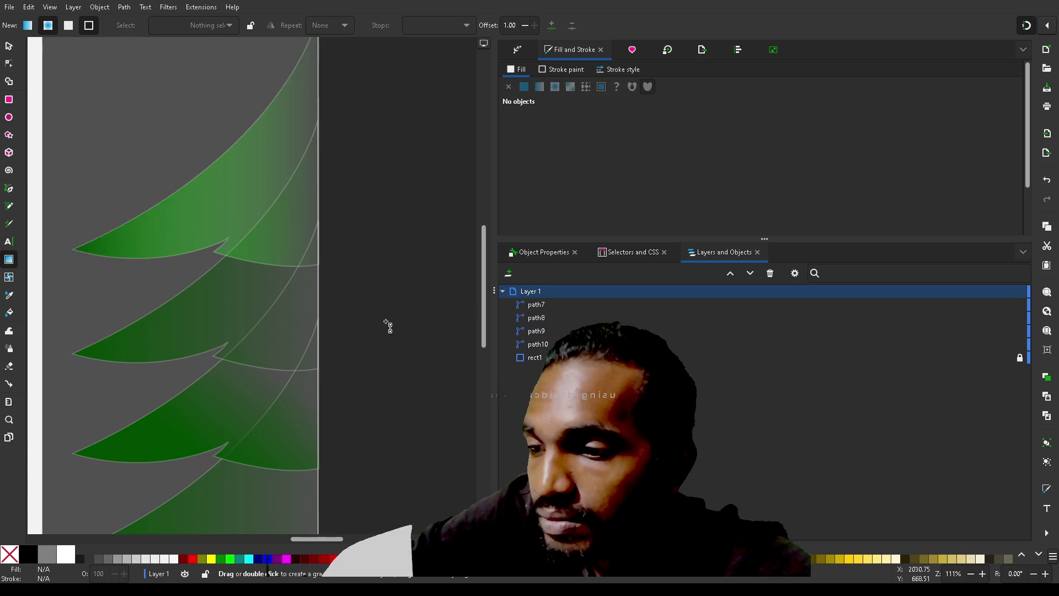
- Select each branch path7–path10 in turn to inspect their gradient fills
click(540, 310)
shift+click(554, 346)
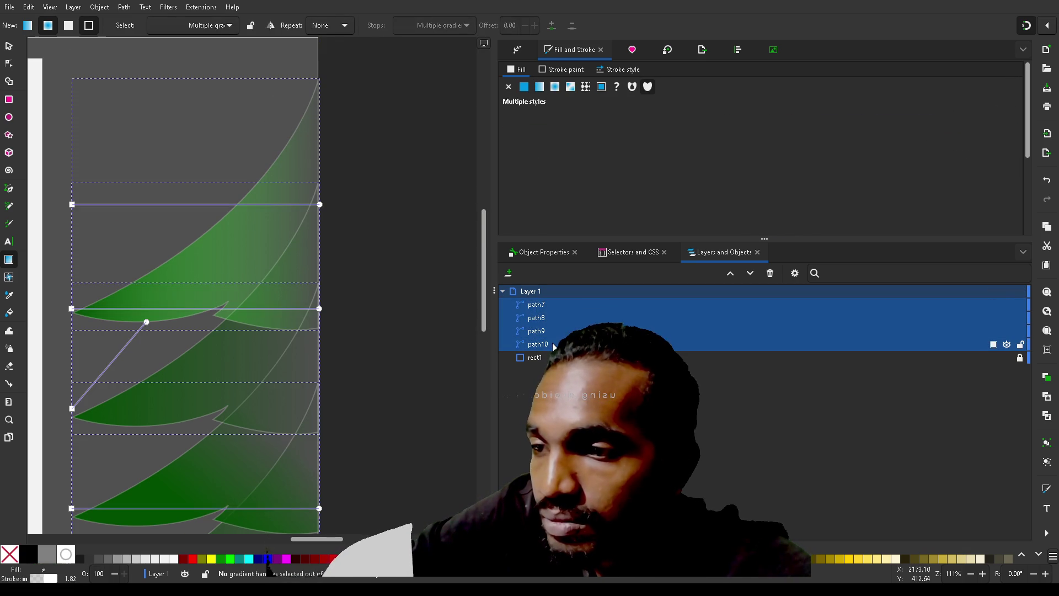
click(553, 346)
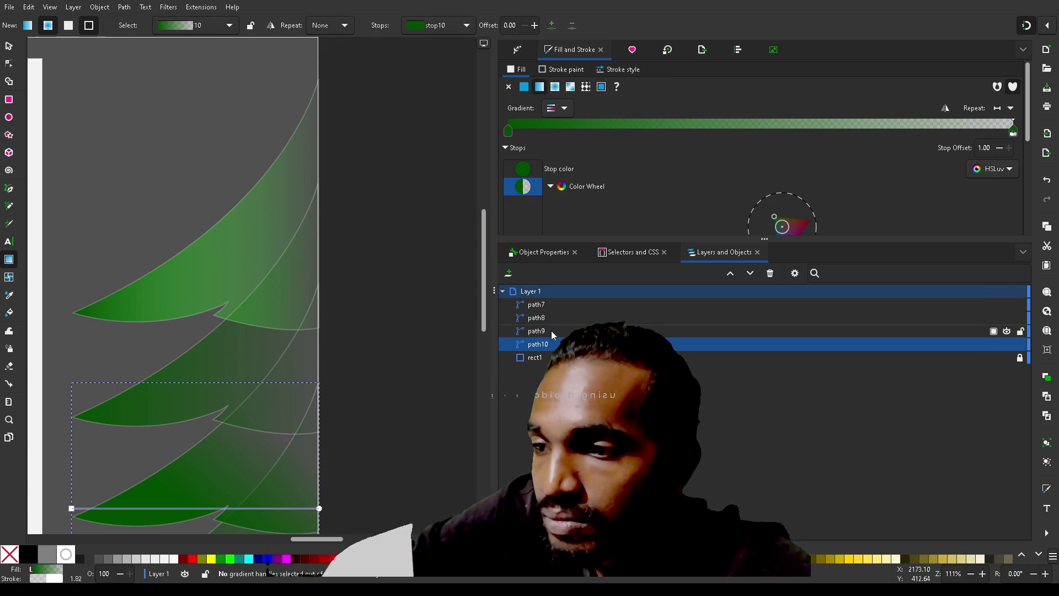
click(551, 332)
click(545, 315)
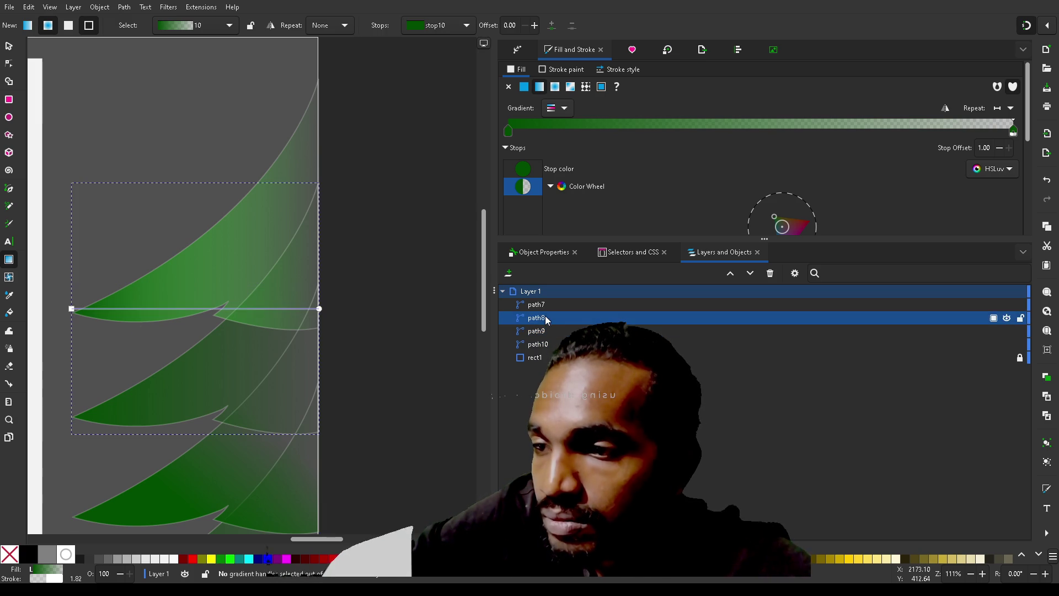
click(544, 306)
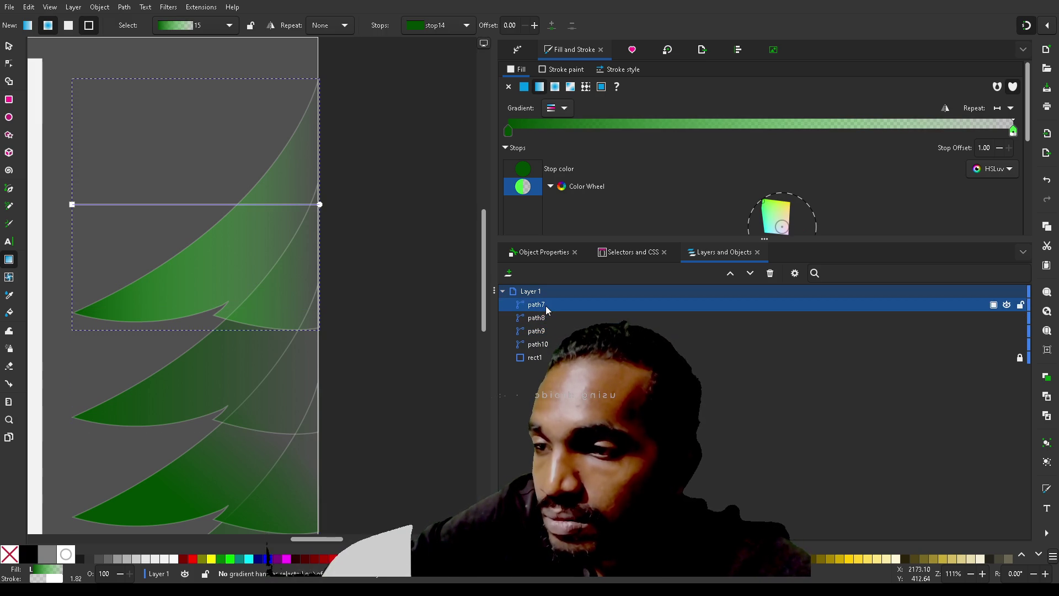
click(556, 344)
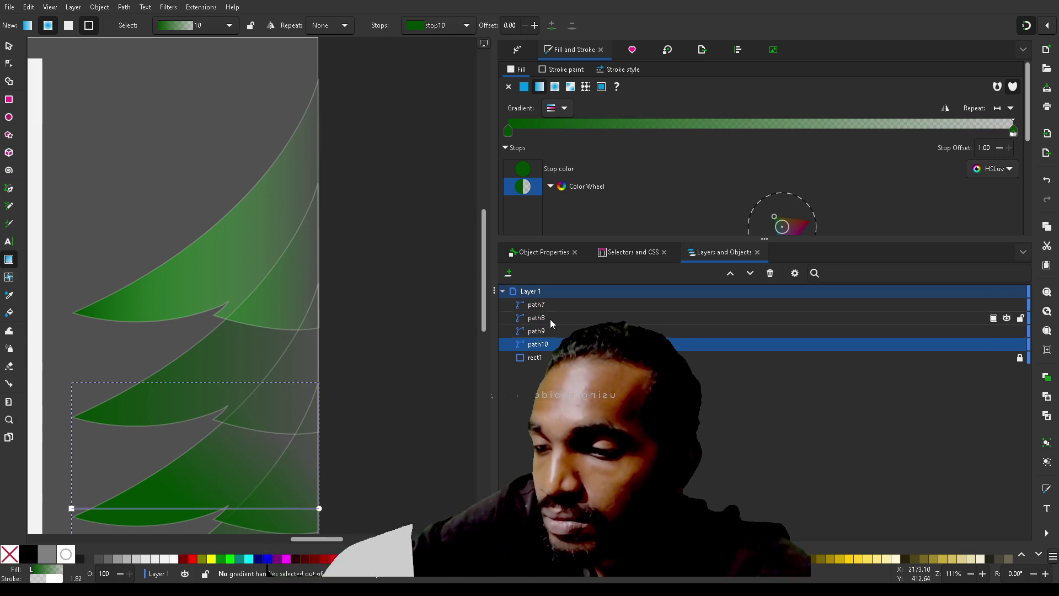
shift+click(545, 306)
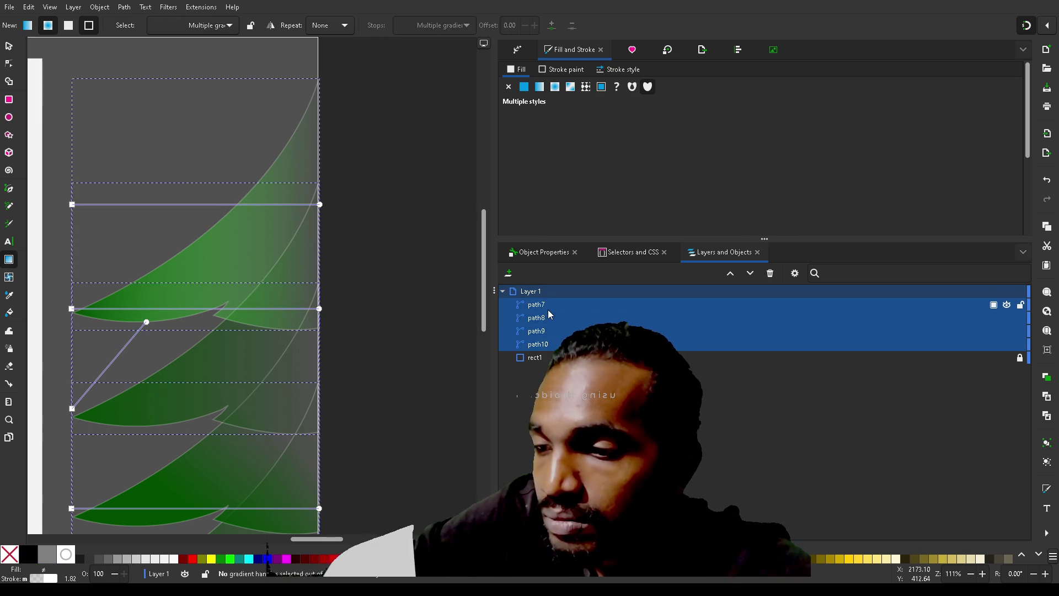
- Lighten the top branch path7's gradient end colour almost to white
click(547, 309)
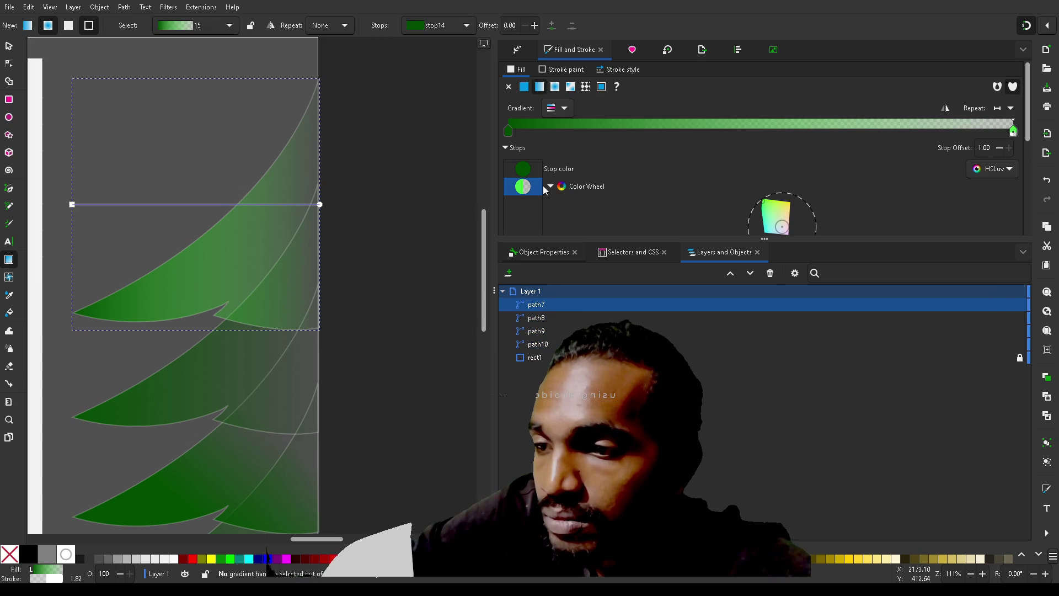
scroll(851, 171, down, 3)
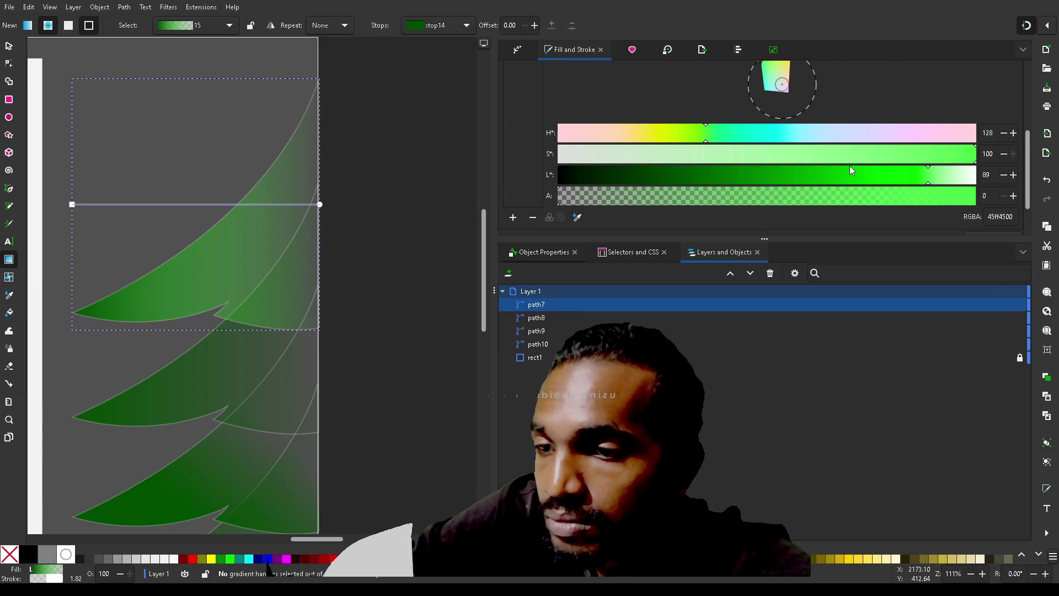
click(948, 187)
click(968, 176)
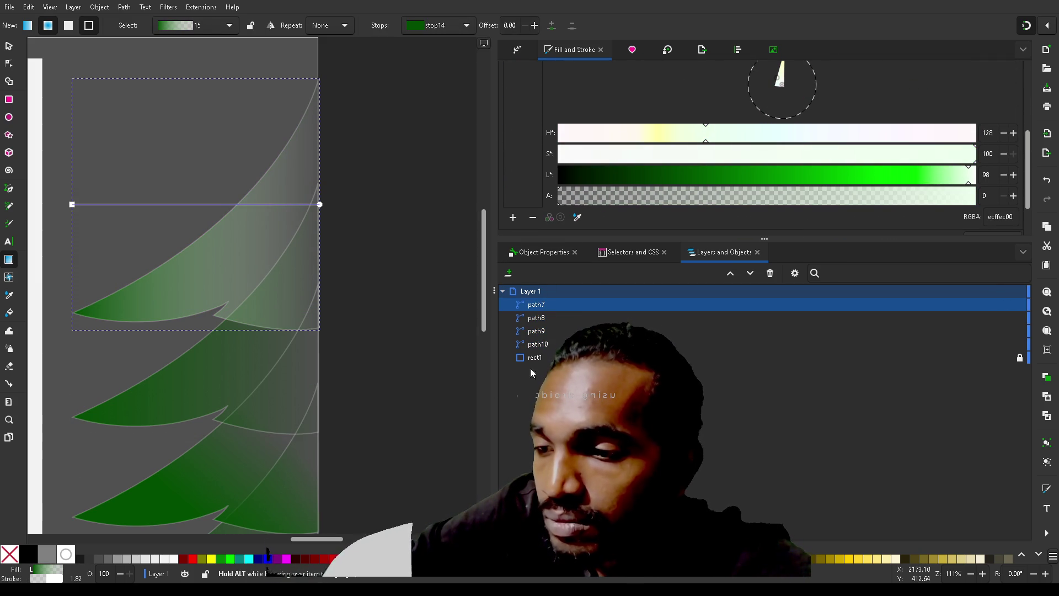
- Check the other branches, then set the top branch gradient's lightness to 28
click(543, 319)
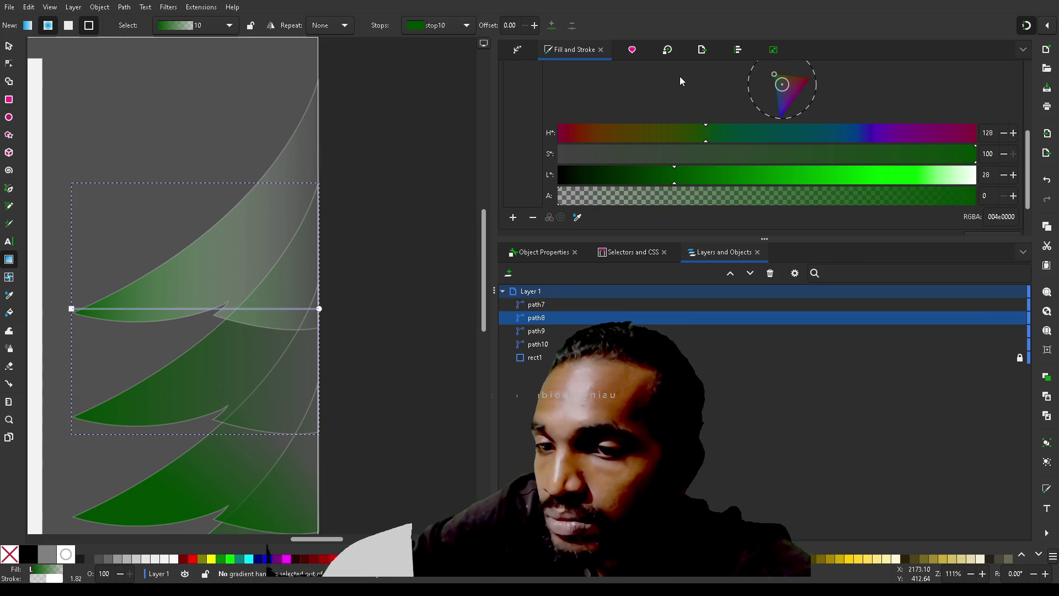
scroll(679, 76, up, 5)
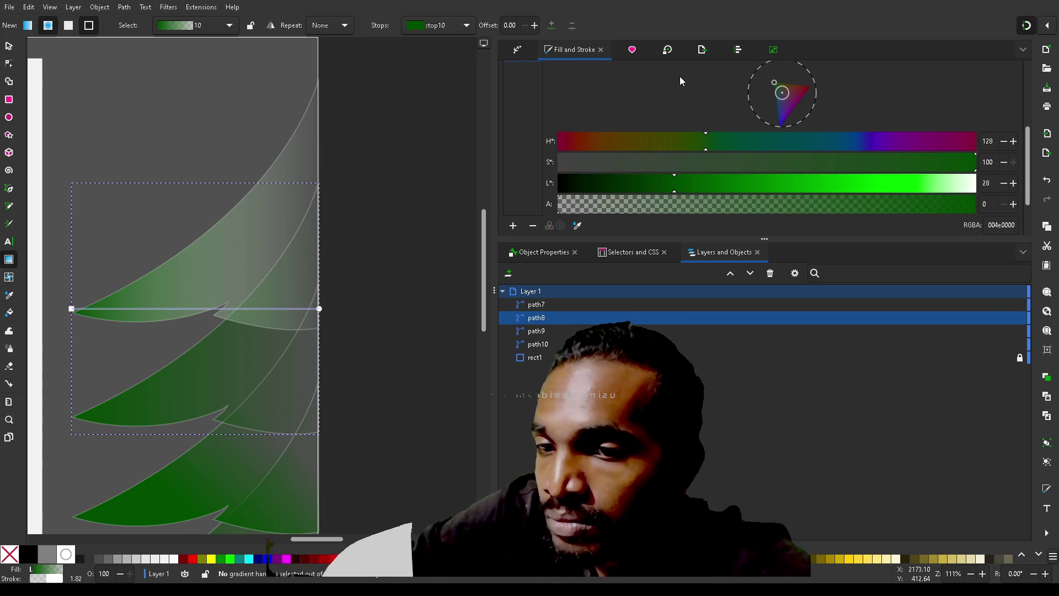
click(547, 344)
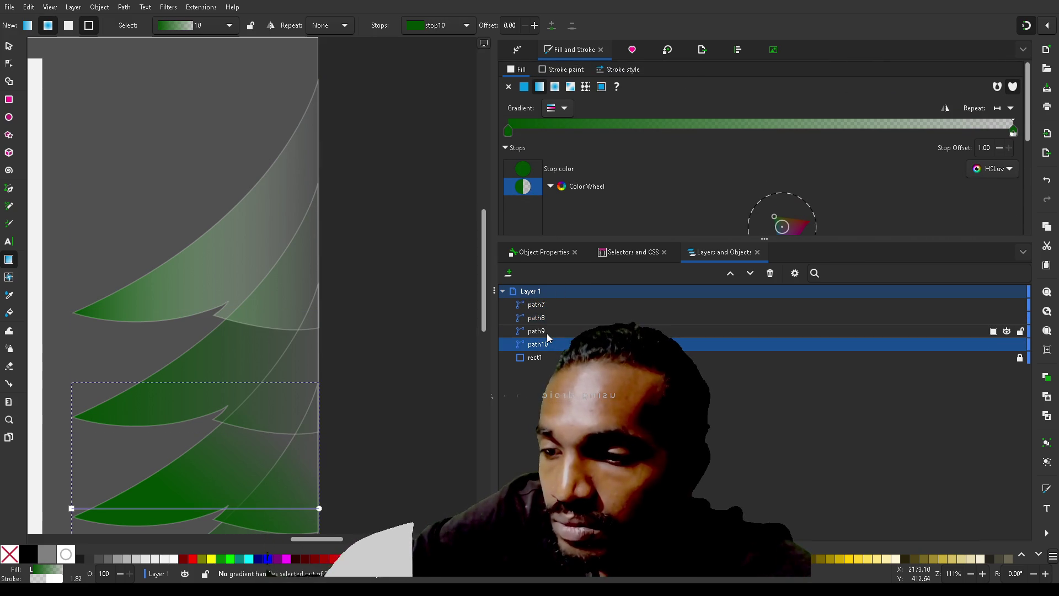
click(547, 332)
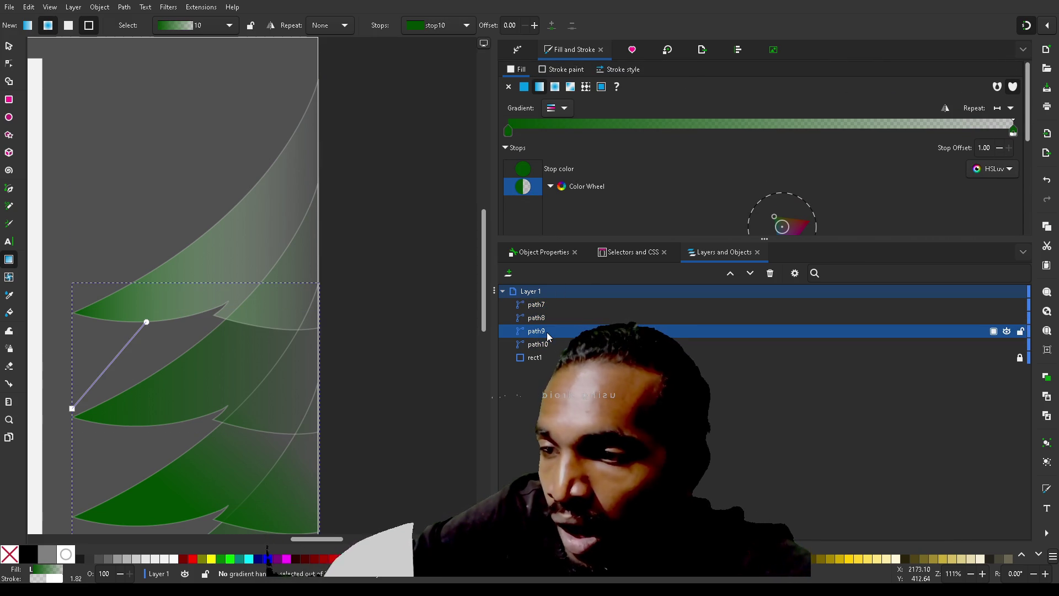
click(549, 304)
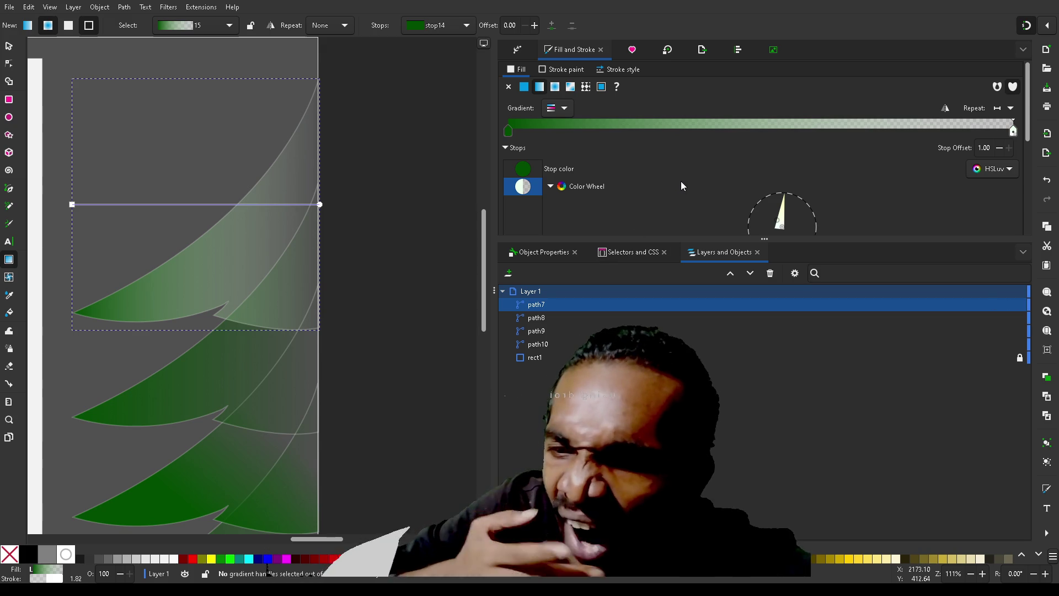
scroll(681, 186, down, 5)
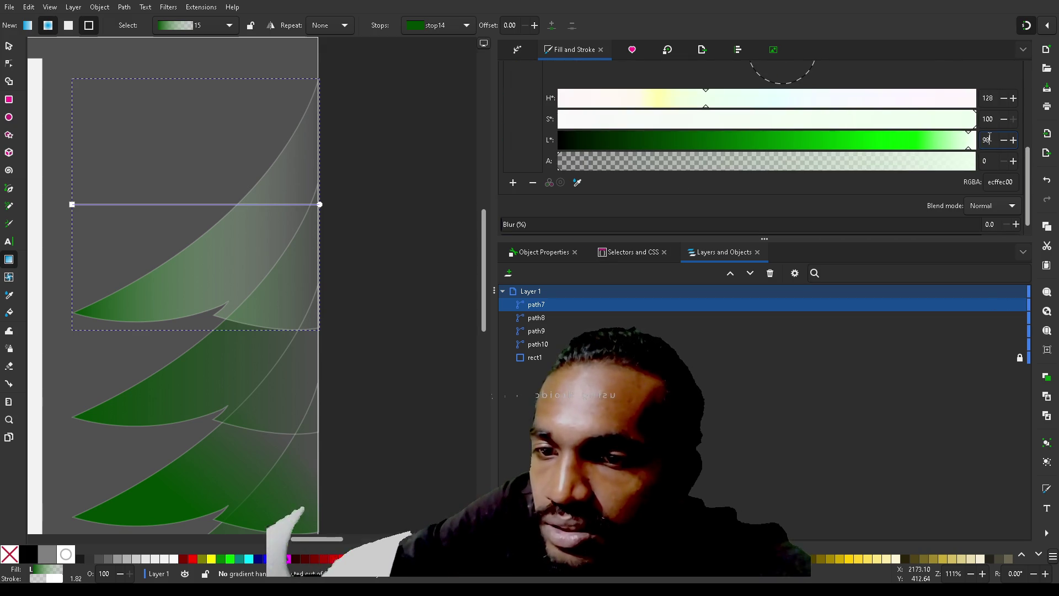
key(BackSpace)
text(2)
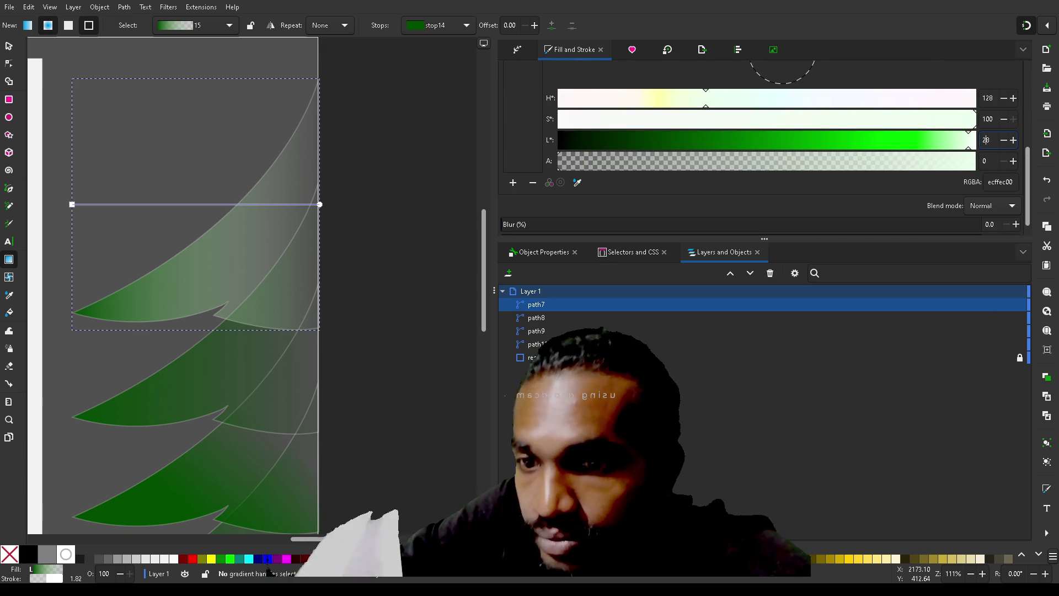
key(Return)
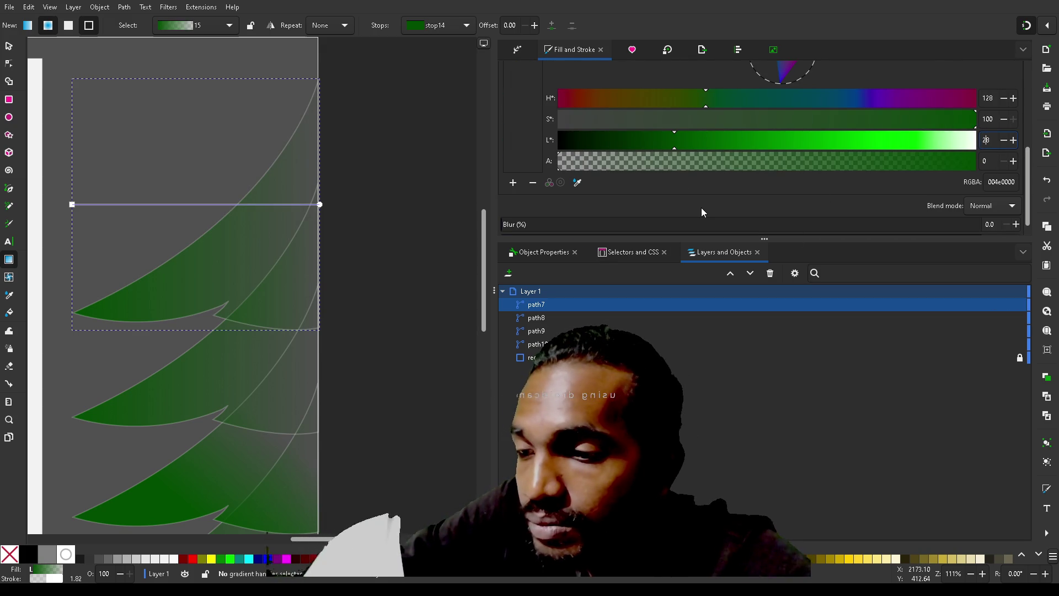
- Select all four branches and switch them to a flat green fill
scroll(700, 207, up, 1)
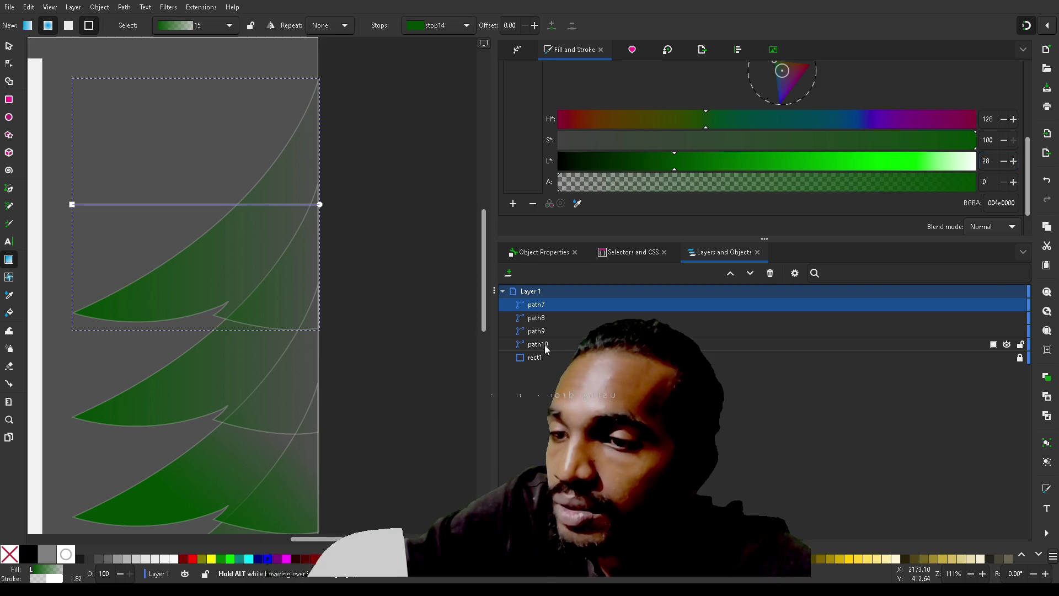
shift+click(545, 349)
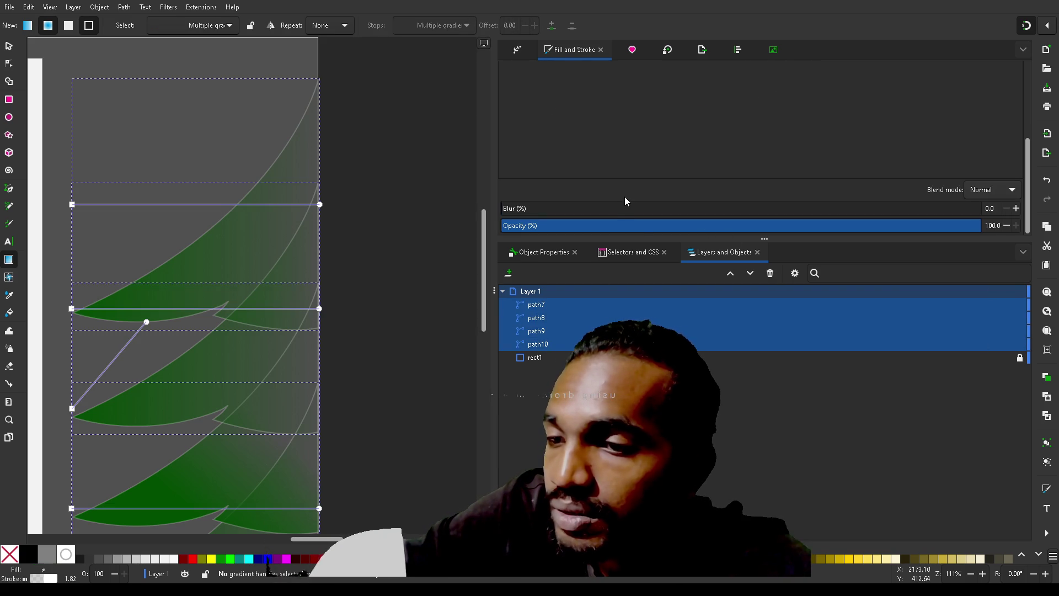
scroll(640, 177, up, 5)
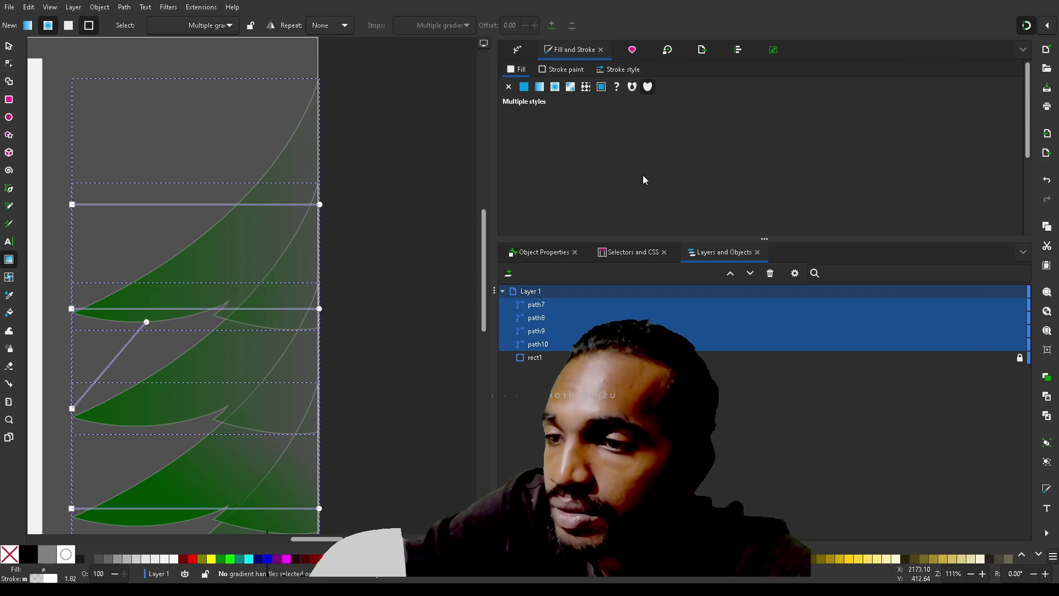
click(524, 87)
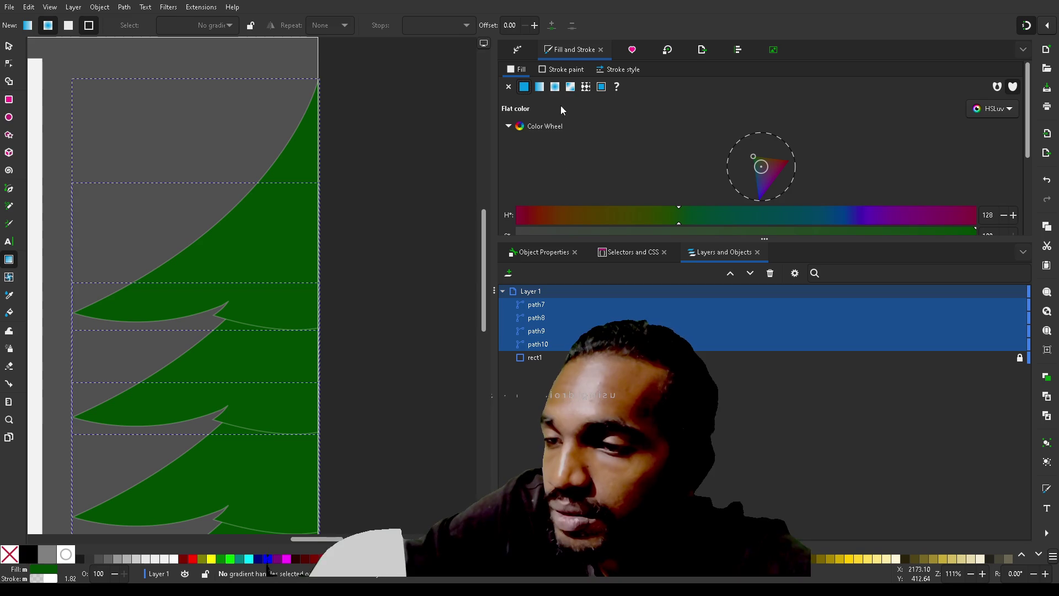
scroll(635, 163, down, 1)
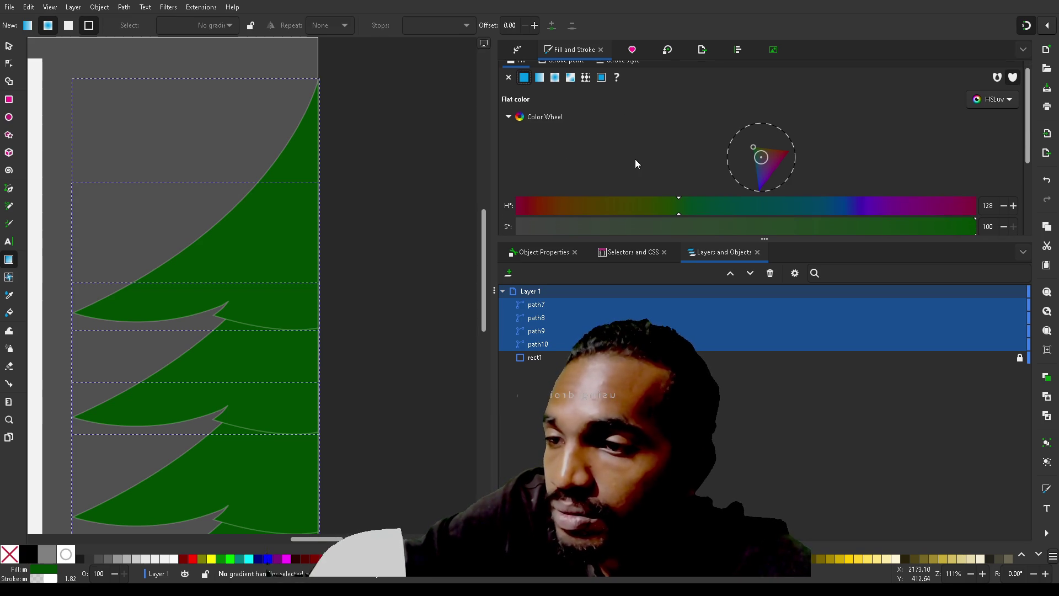
click(540, 78)
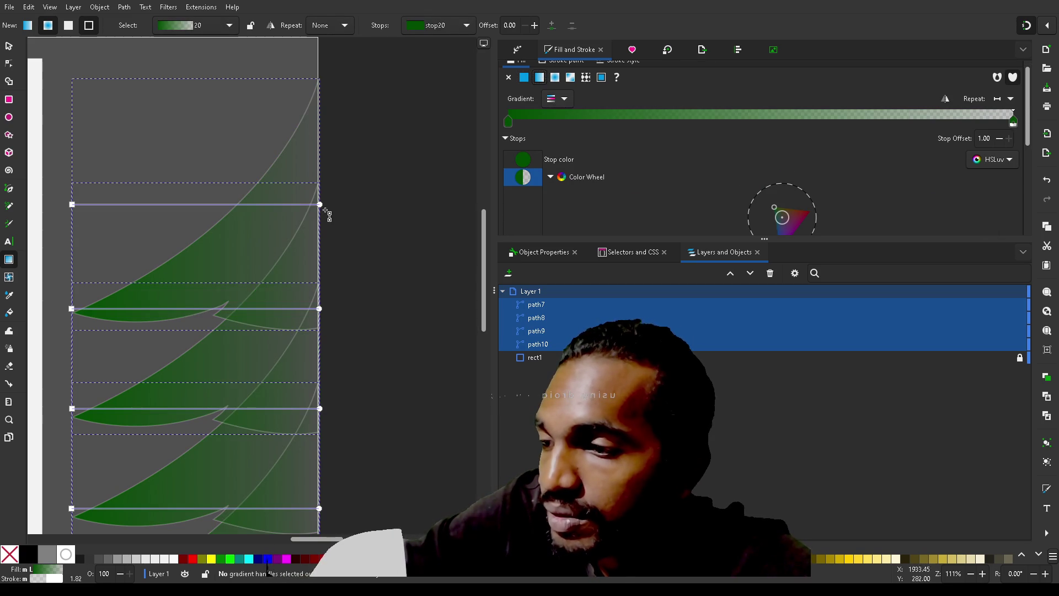
mouse_move(319, 204)
mouse_down()
mouse_move(314, 162)
mouse_move(266, 48)
mouse_move(259, 75)
mouse_up()
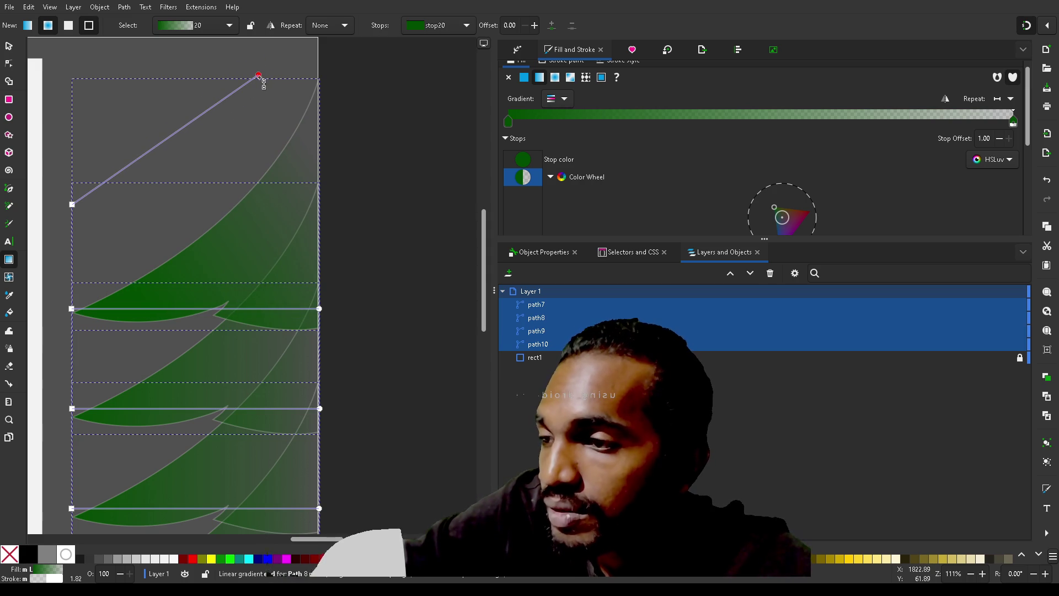
click(259, 76)
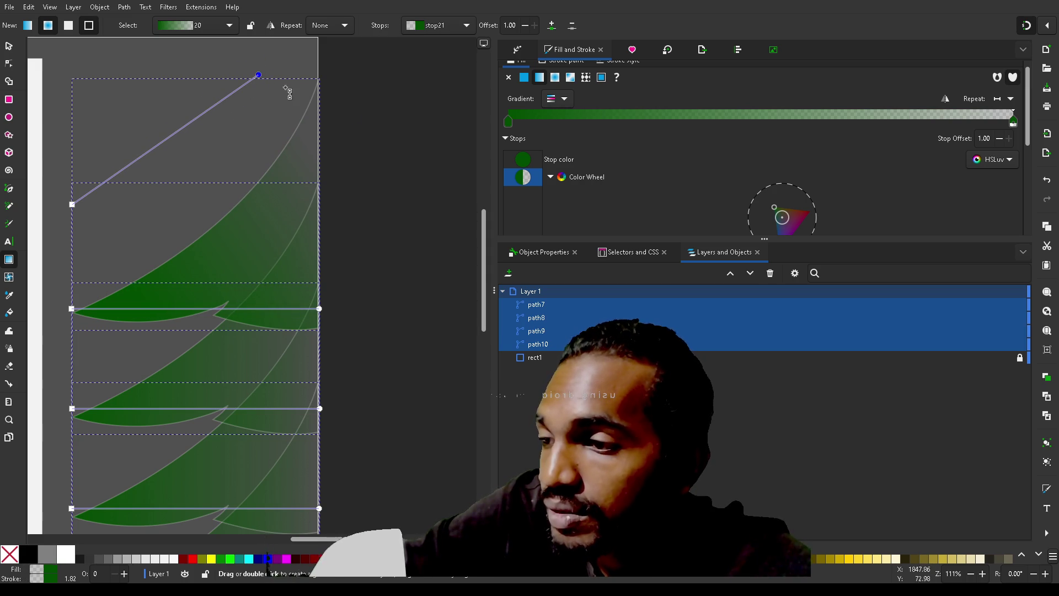
shift+click(321, 310)
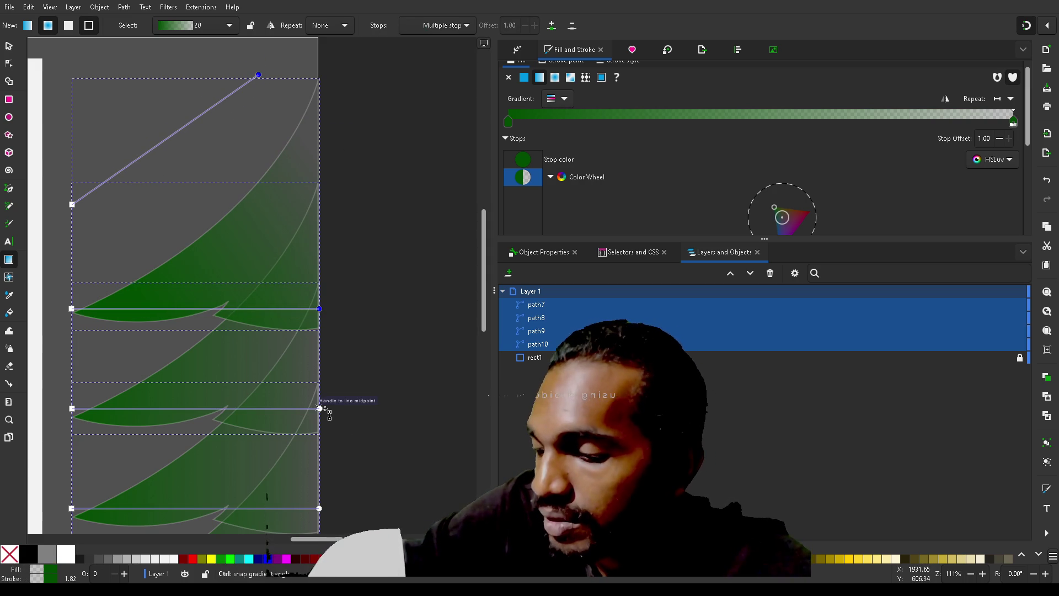
key(ctrl+z)
scroll(362, 369, down, 5)
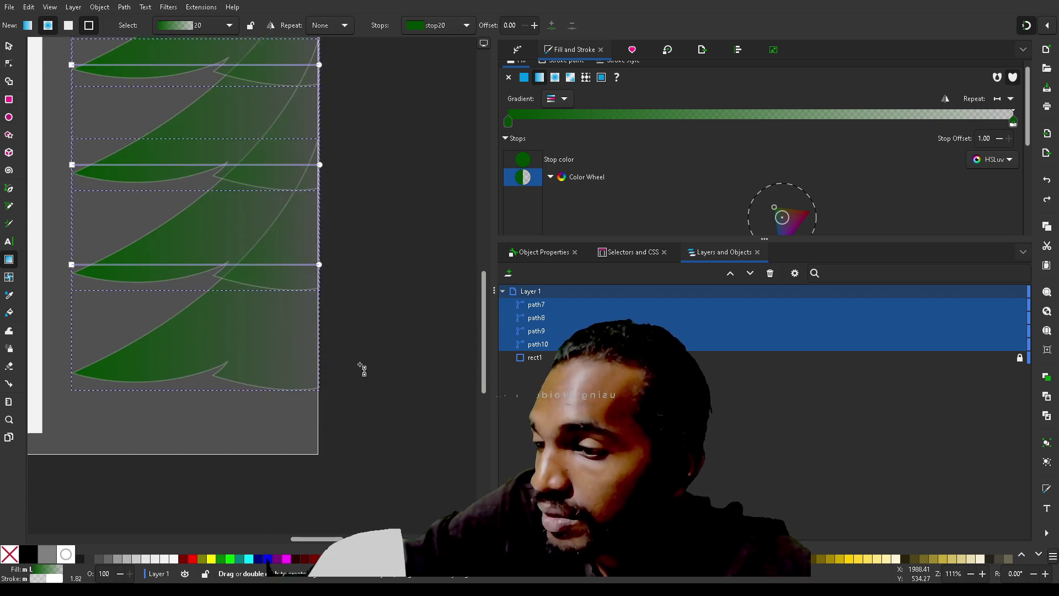
ctrl+scroll(362, 369, down, 1)
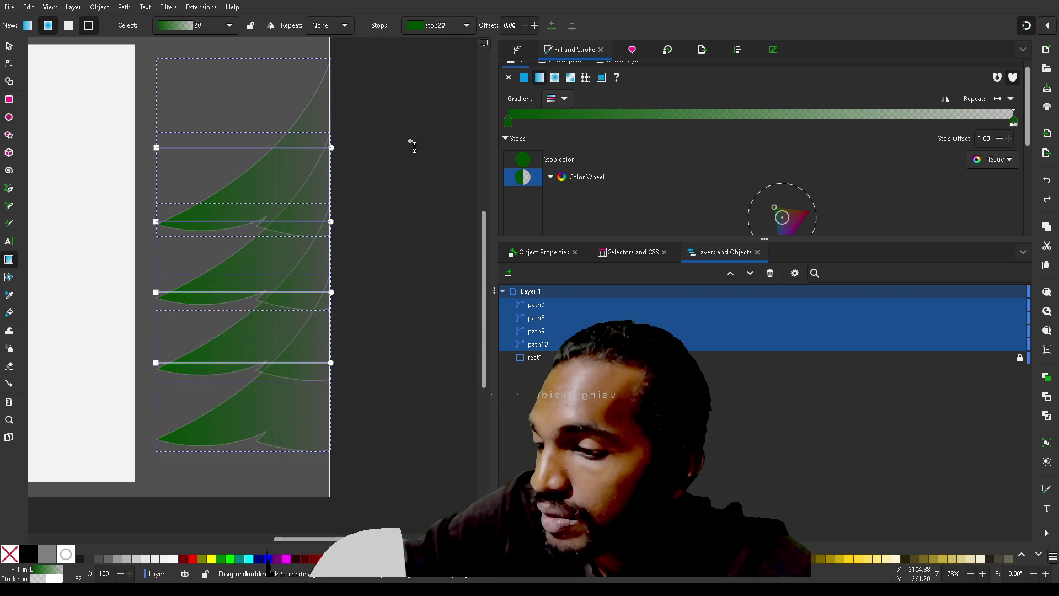
mouse_move(394, 99)
mouse_down()
mouse_move(302, 388)
mouse_move(330, 292)
mouse_up()
key(Escape)
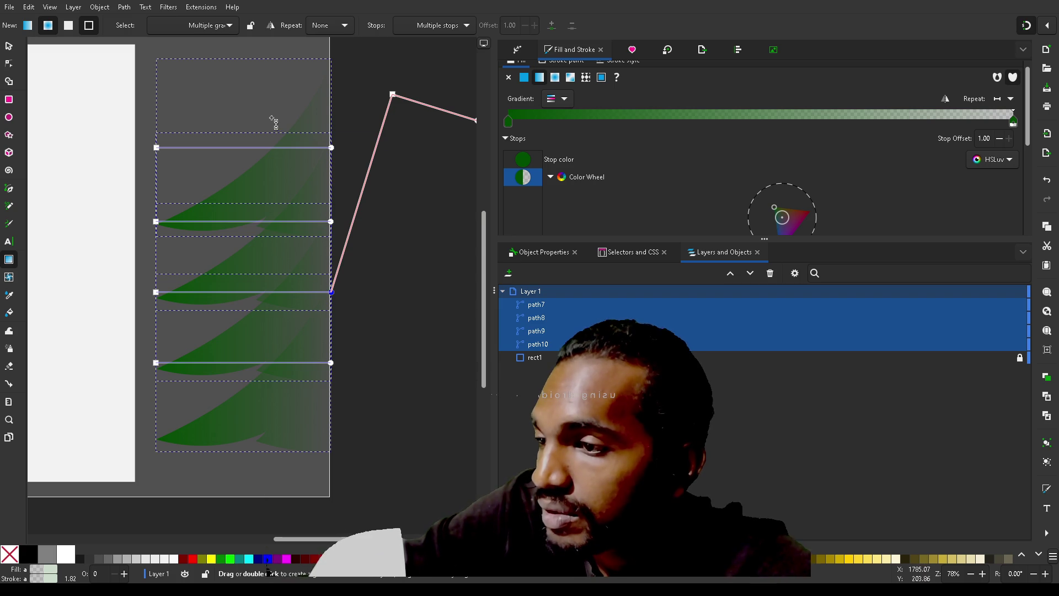
drag(253, 98, 331, 147)
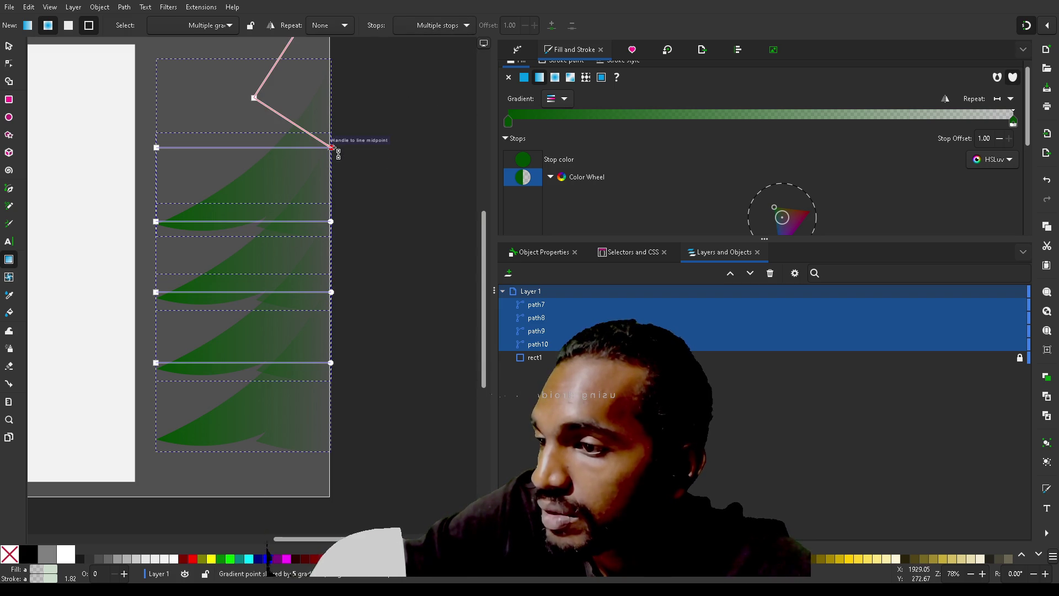
mouse_move(288, 201)
mouse_down()
mouse_move(331, 105)
mouse_move(300, 38)
mouse_move(323, 64)
mouse_move(255, 104)
mouse_move(267, 106)
mouse_move(217, 42)
mouse_move(159, 100)
mouse_move(220, 75)
mouse_move(272, 75)
mouse_up()
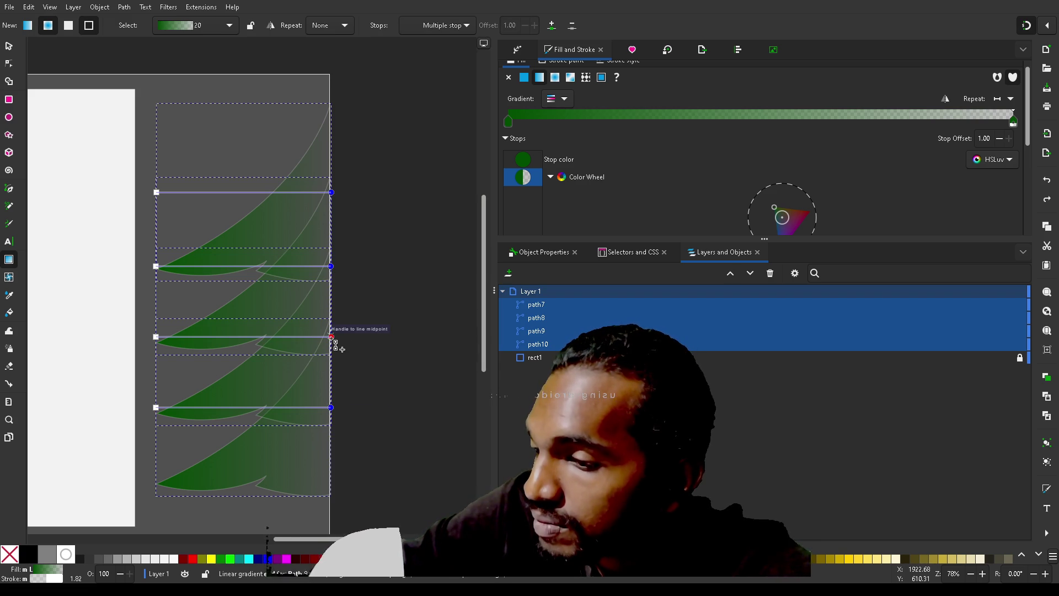
mouse_move(330, 336)
mouse_down()
mouse_move(309, 287)
mouse_move(272, 253)
mouse_move(254, 254)
mouse_up()
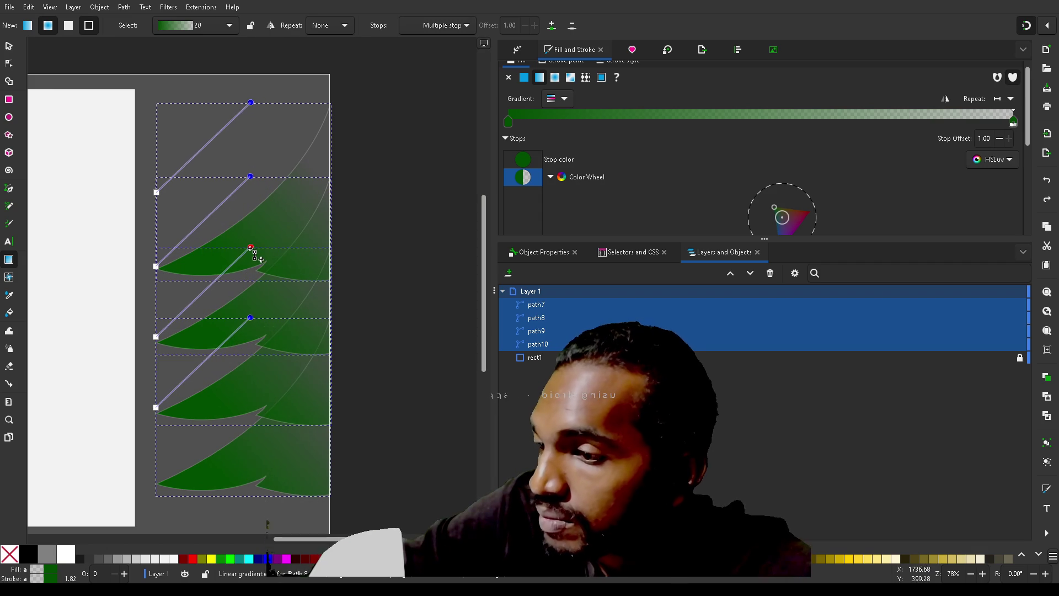
- Move the gradient start points of the branches down and to the left
click(158, 193)
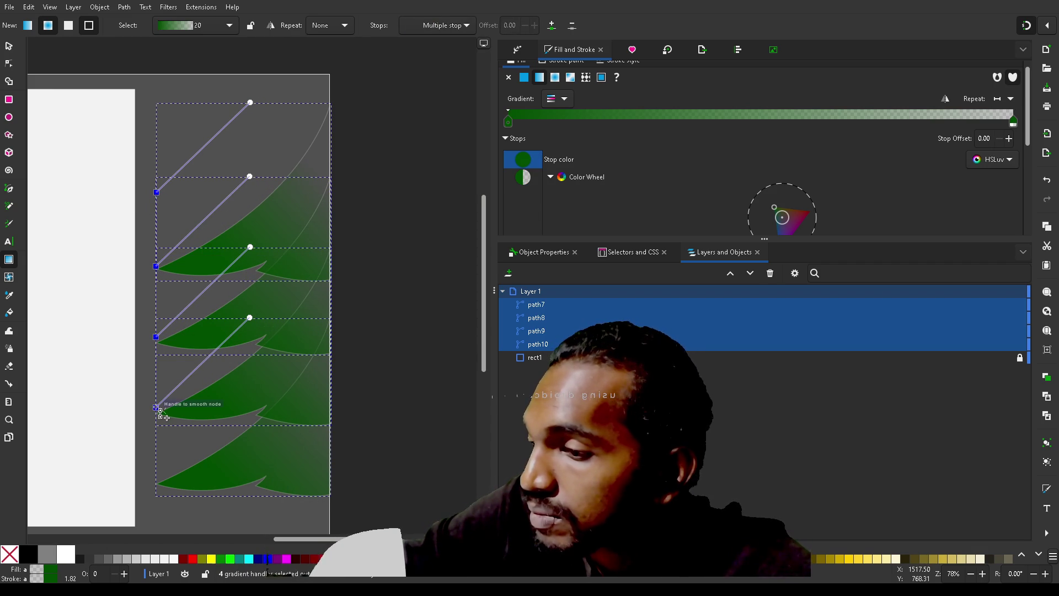
mouse_move(158, 410)
mouse_down()
mouse_move(225, 425)
mouse_move(202, 430)
mouse_up()
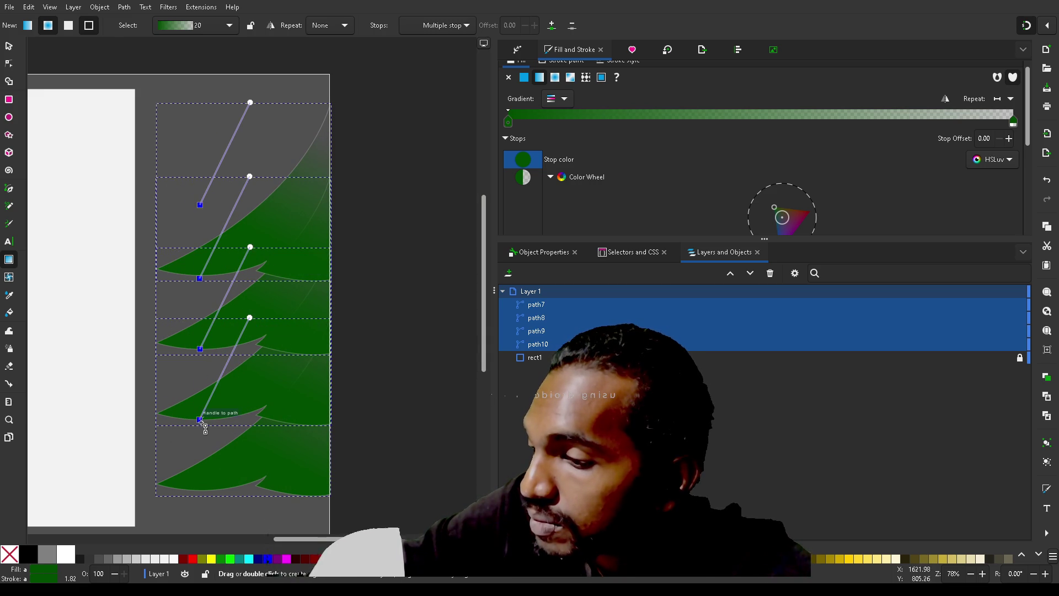
mouse_move(212, 422)
mouse_down()
mouse_move(310, 411)
mouse_move(170, 424)
mouse_up()
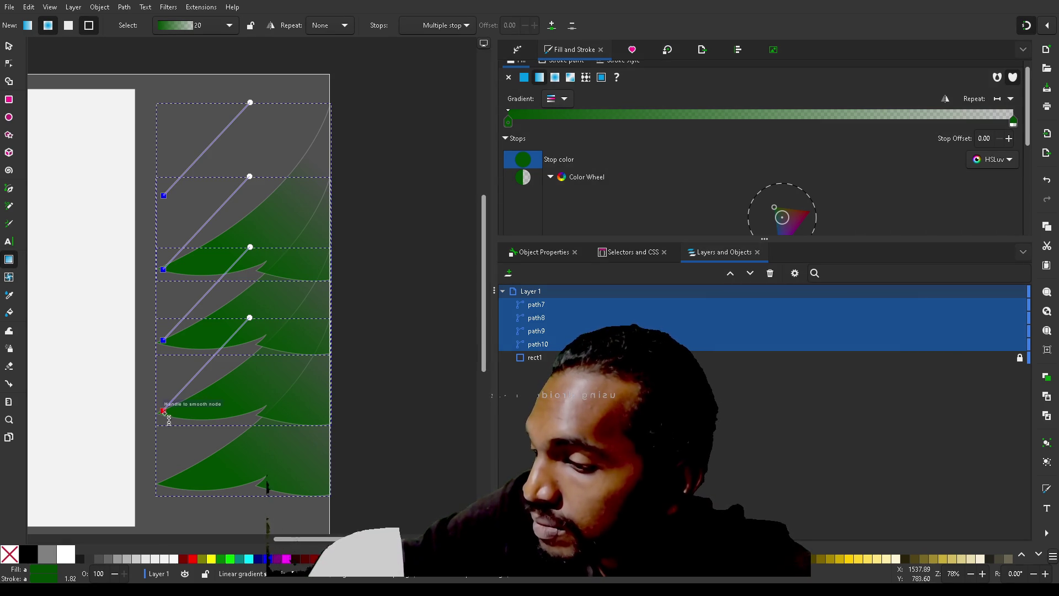
mouse_move(184, 430)
mouse_down()
mouse_move(196, 468)
mouse_move(127, 502)
mouse_move(138, 531)
mouse_move(102, 526)
mouse_up()
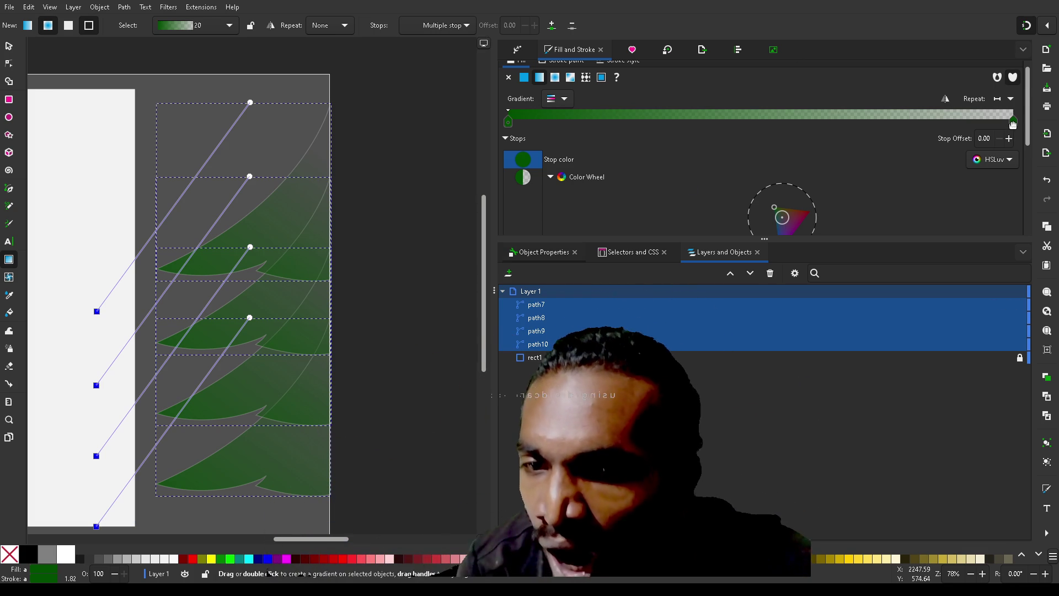
- Brighten the gradient end stop, then switch the branches to a flat fill
click(1012, 120)
scroll(917, 184, down, 5)
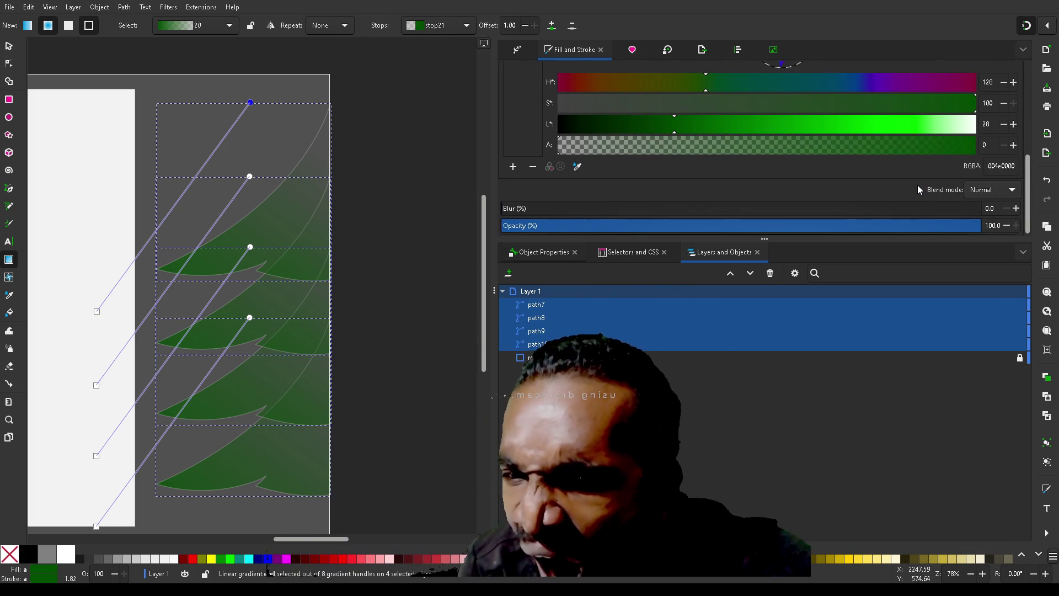
click(915, 124)
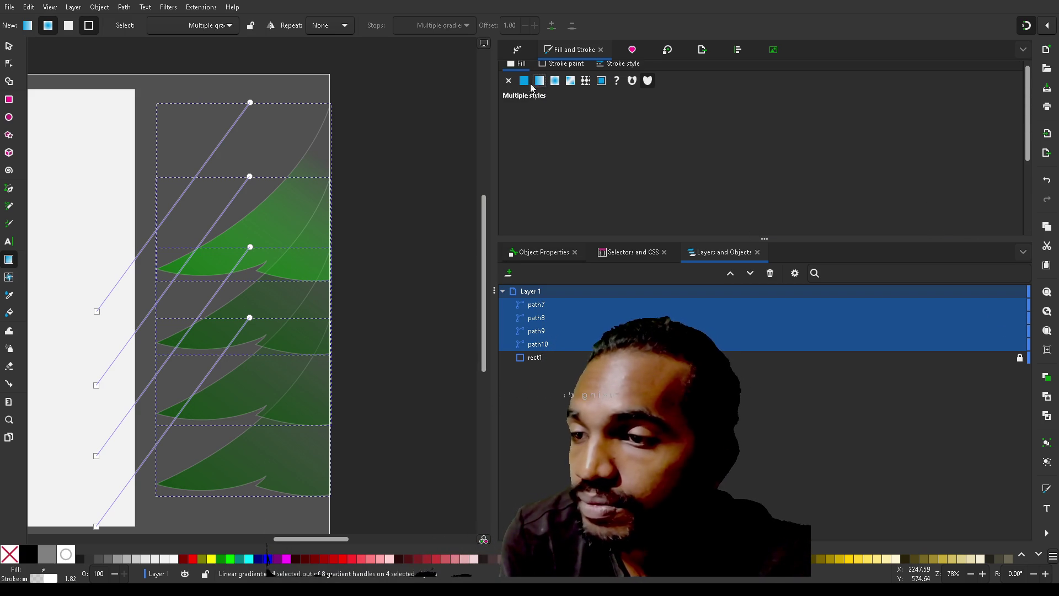
click(524, 82)
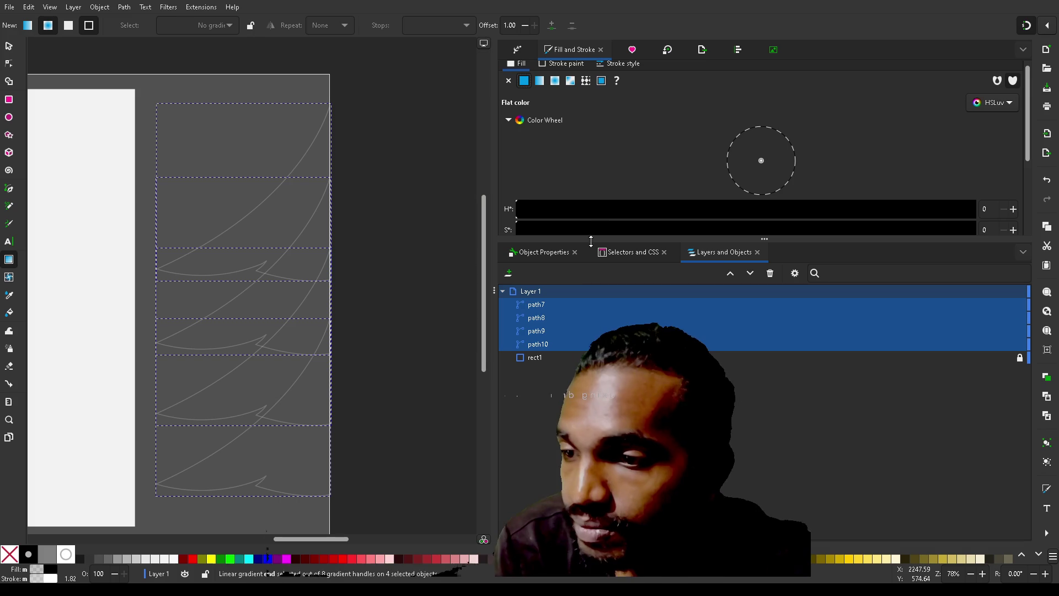
- Try reapplying a linear gradient to the branches, then undo both fill changes
scroll(605, 140, down, 5)
scroll(675, 127, up, 6)
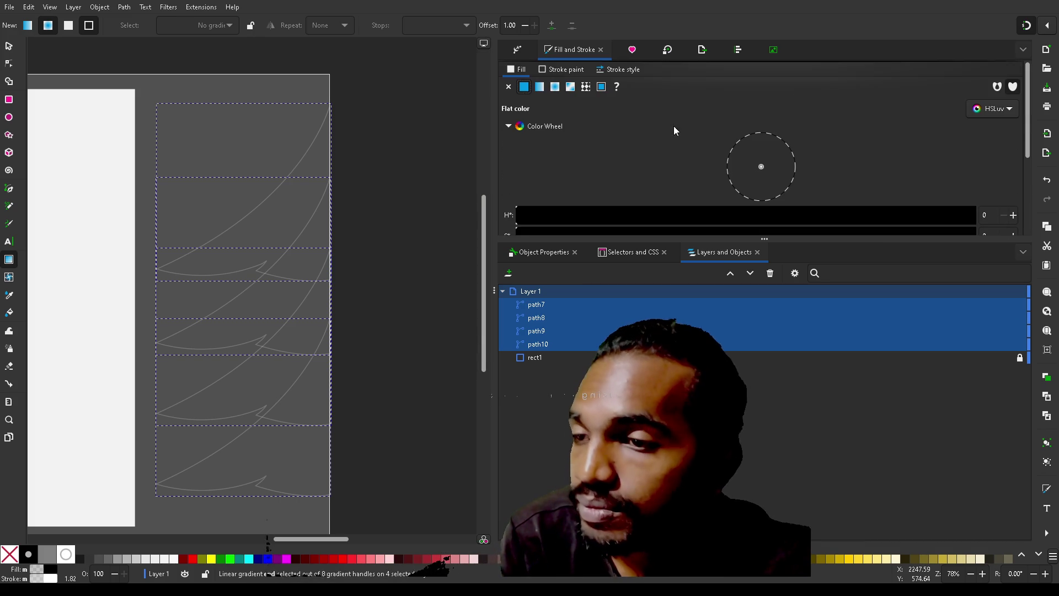
click(539, 87)
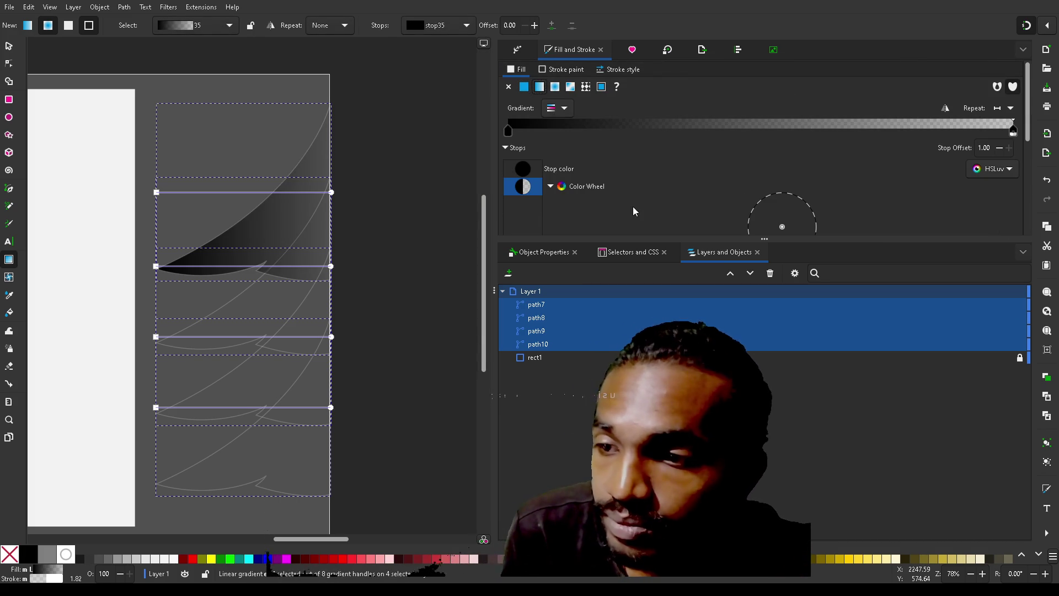
scroll(633, 206, down, 8)
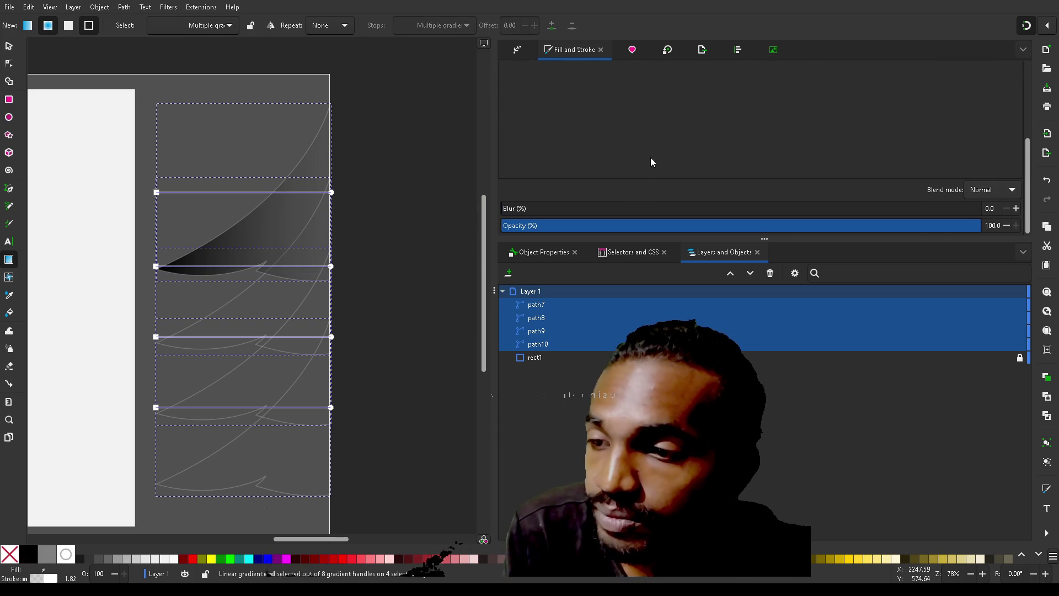
scroll(650, 161, up, 8)
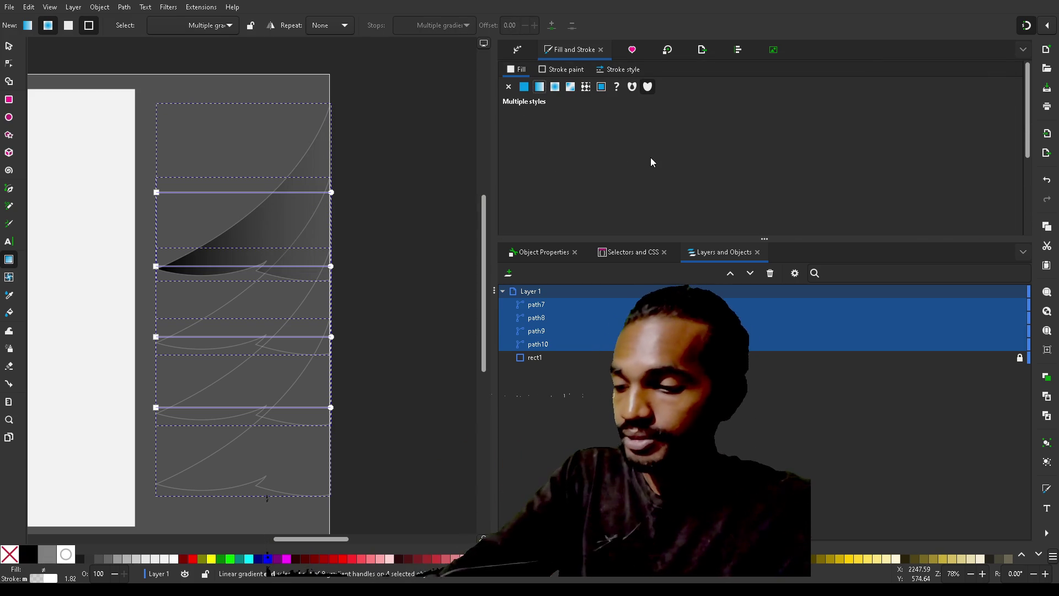
key(ctrl+z)
key(ctrl+z)
key(ctrl+z)
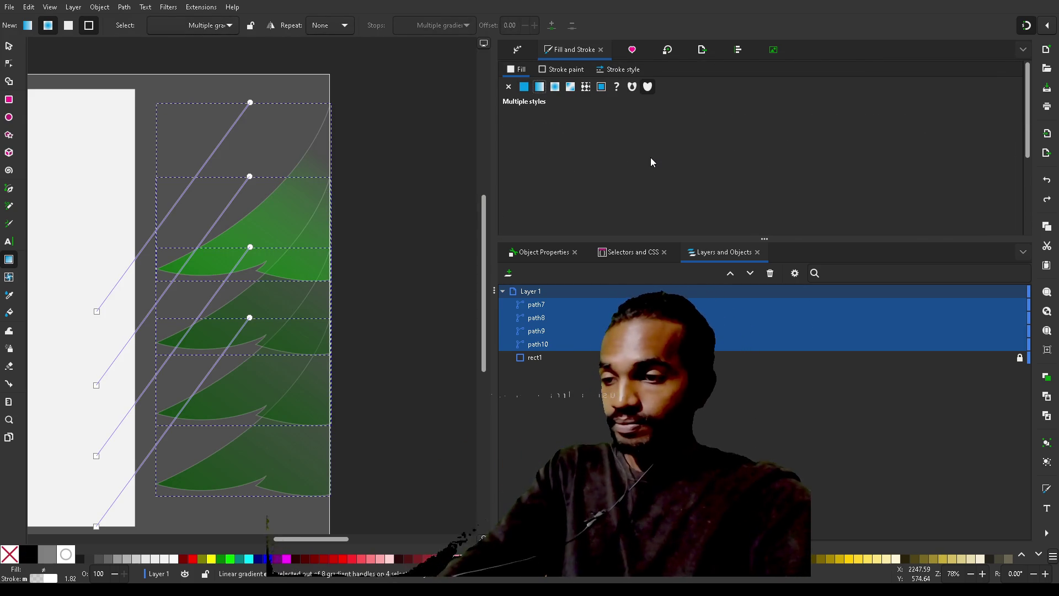
key(ctrl+z)
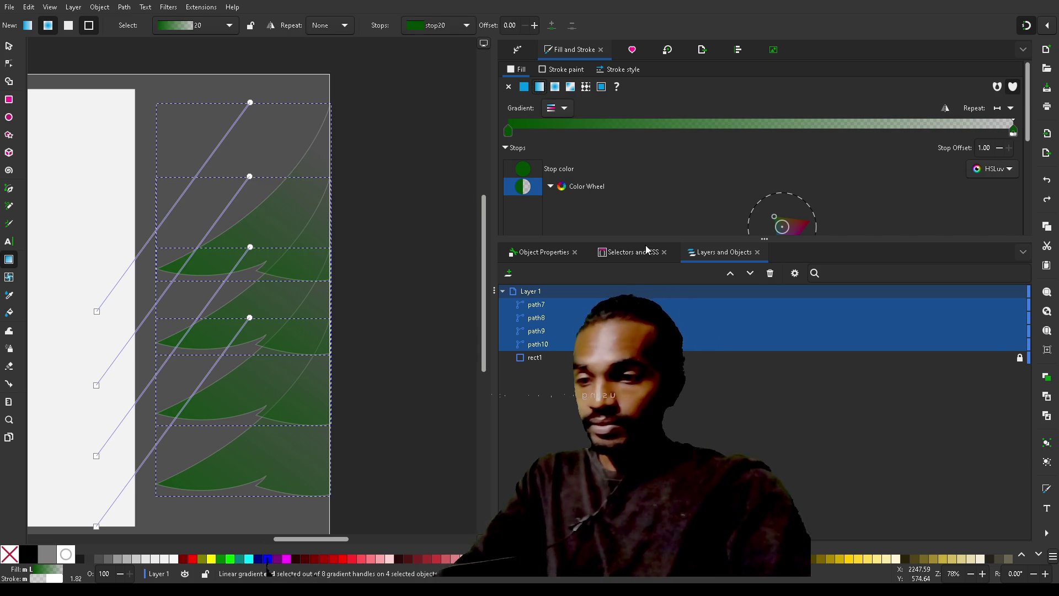
- Reselect the branches and raise the top branch's gradient stop alpha to 97
click(551, 333)
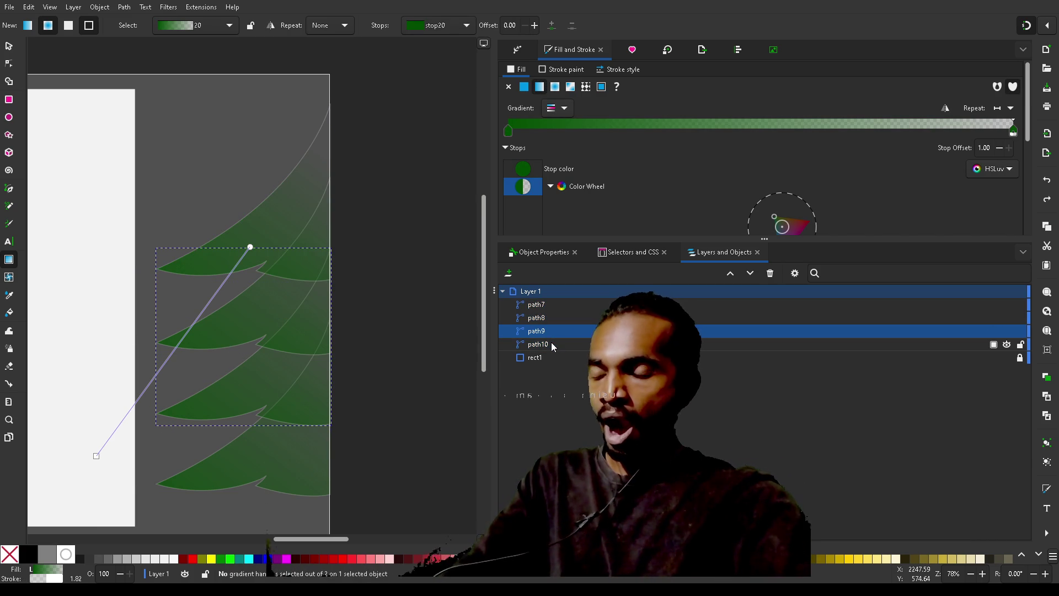
click(551, 343)
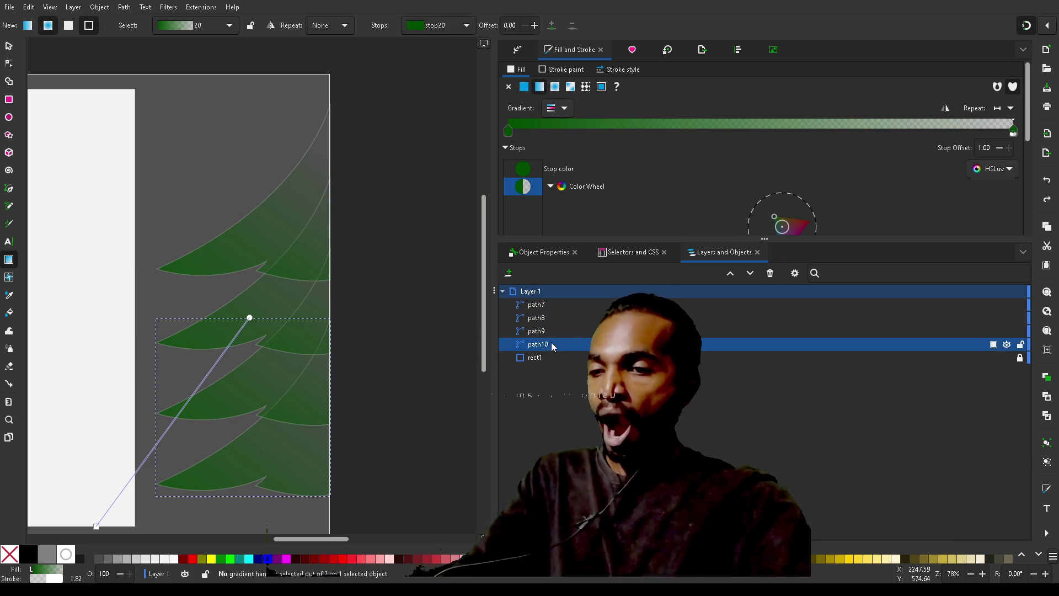
shift+click(551, 307)
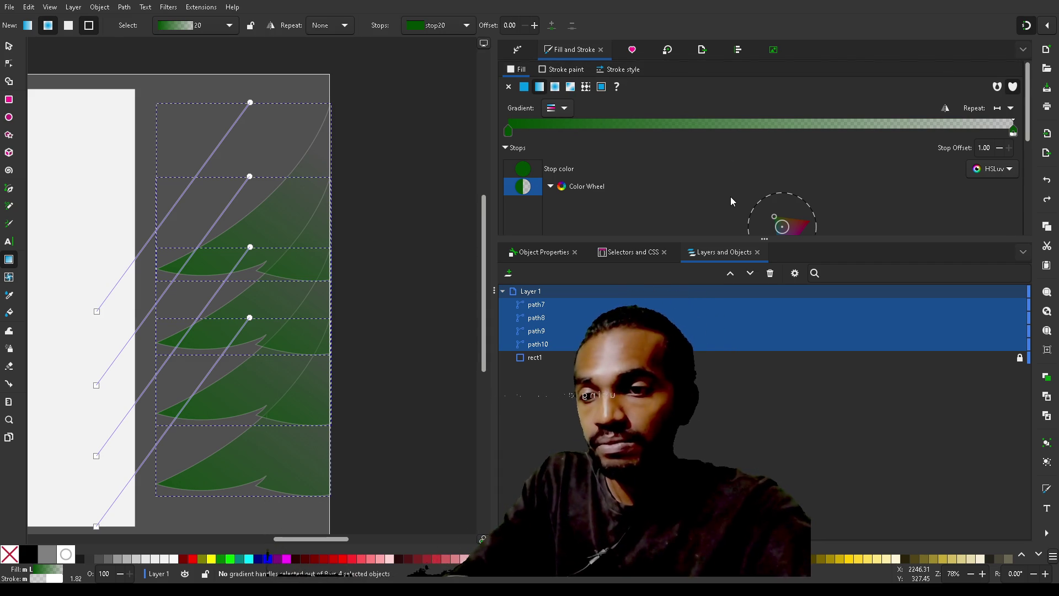
scroll(730, 201, down, 10)
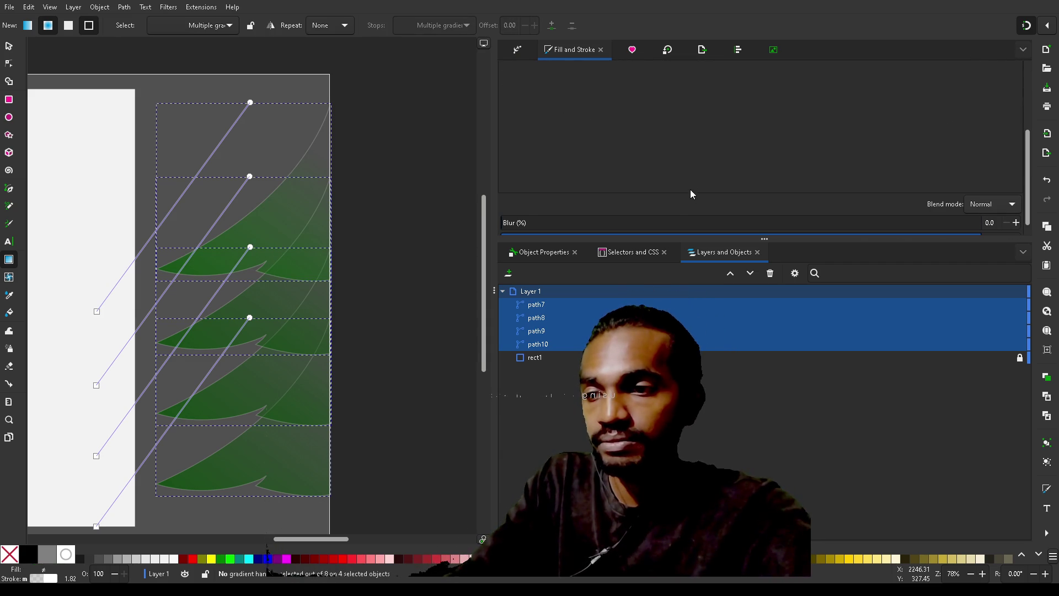
scroll(723, 142, up, 5)
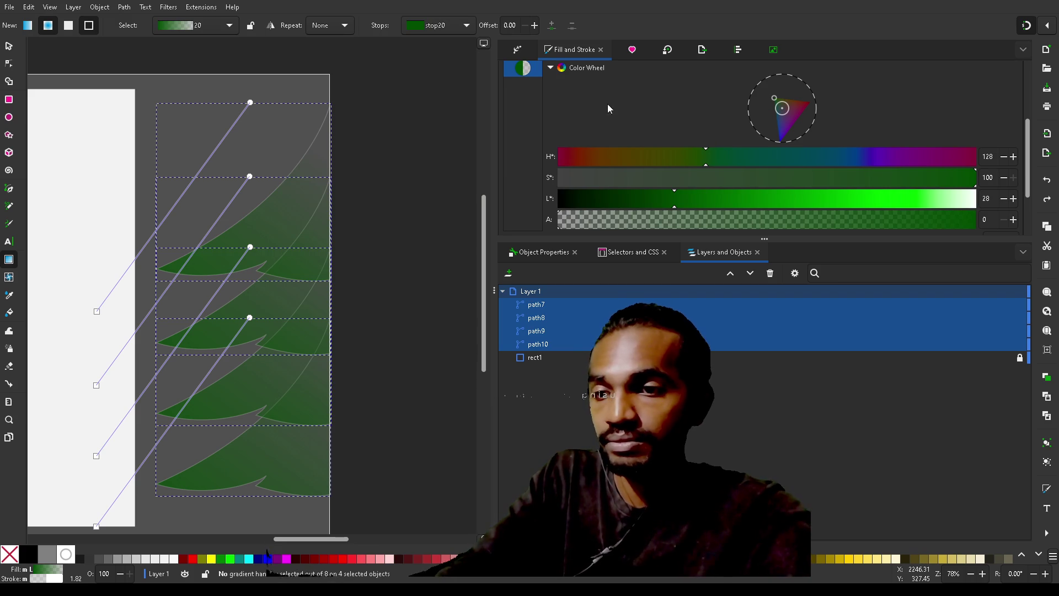
scroll(519, 230, down, 3)
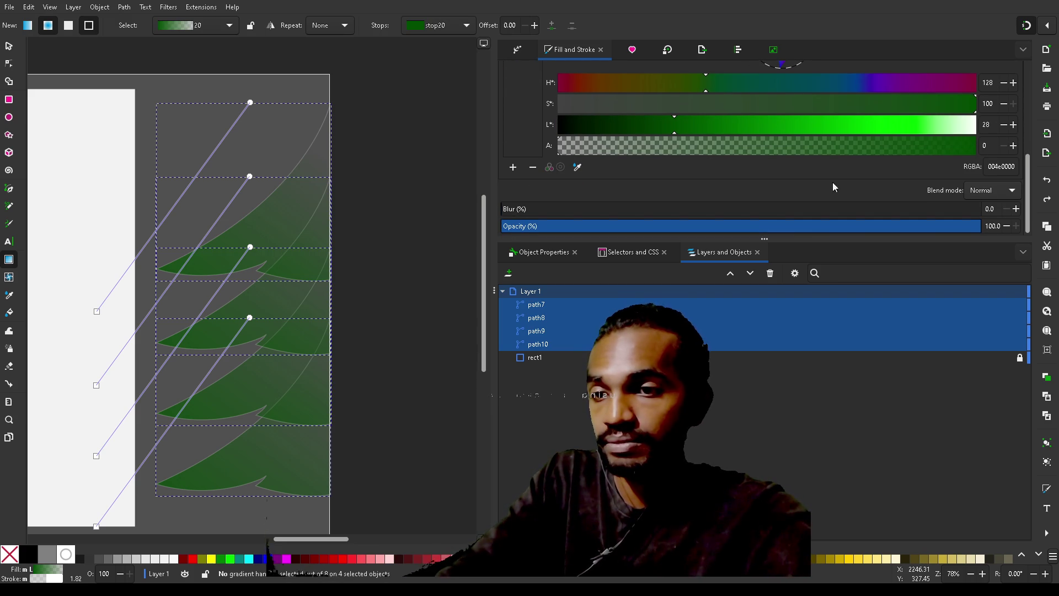
click(933, 150)
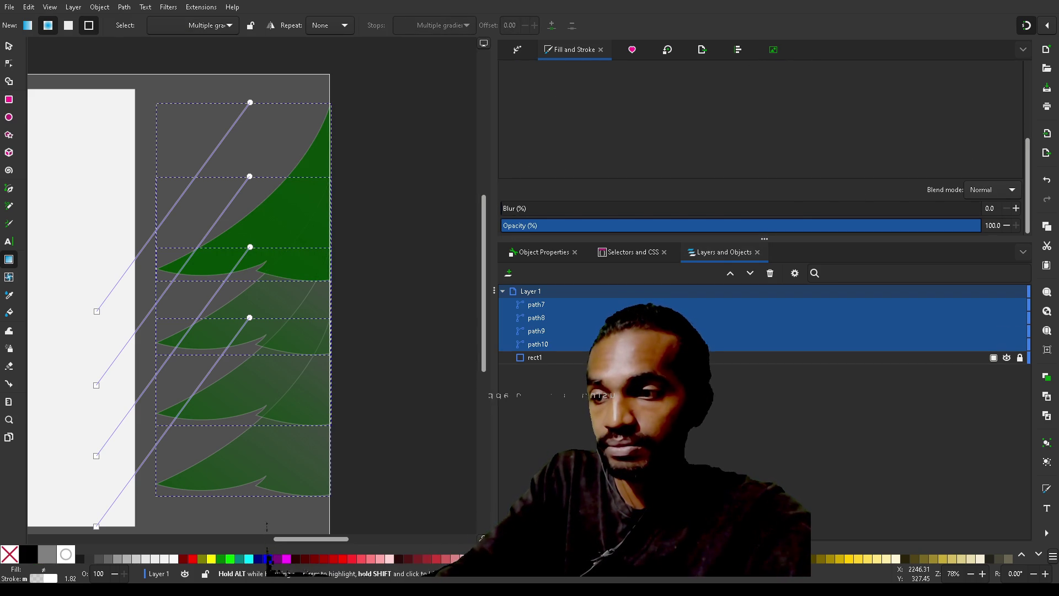
click(541, 311)
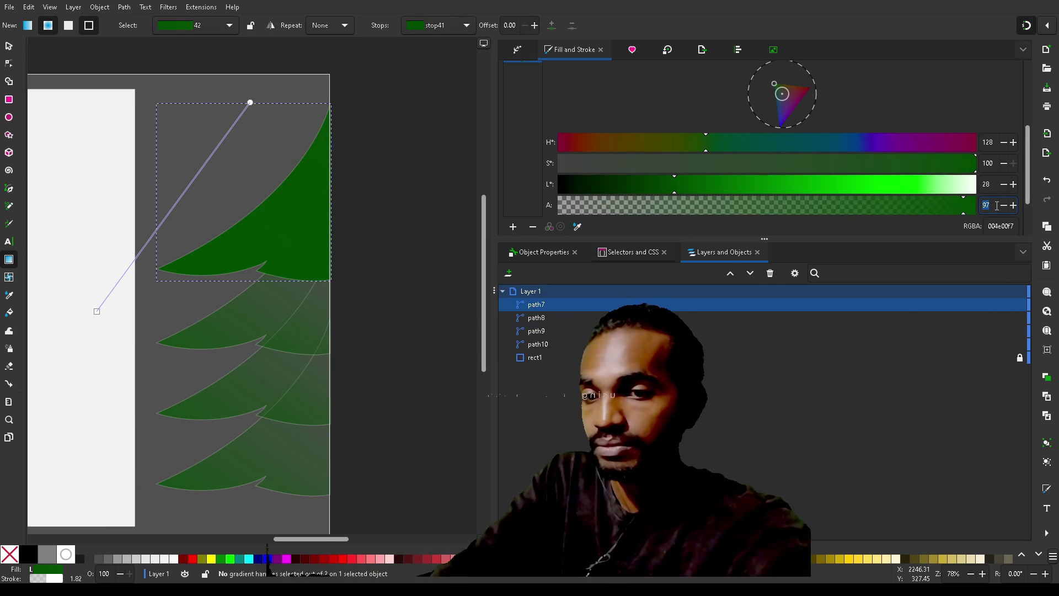
- Set the gradient stop alpha to 100 for the top, second and third branches
text(100)
key(Return)
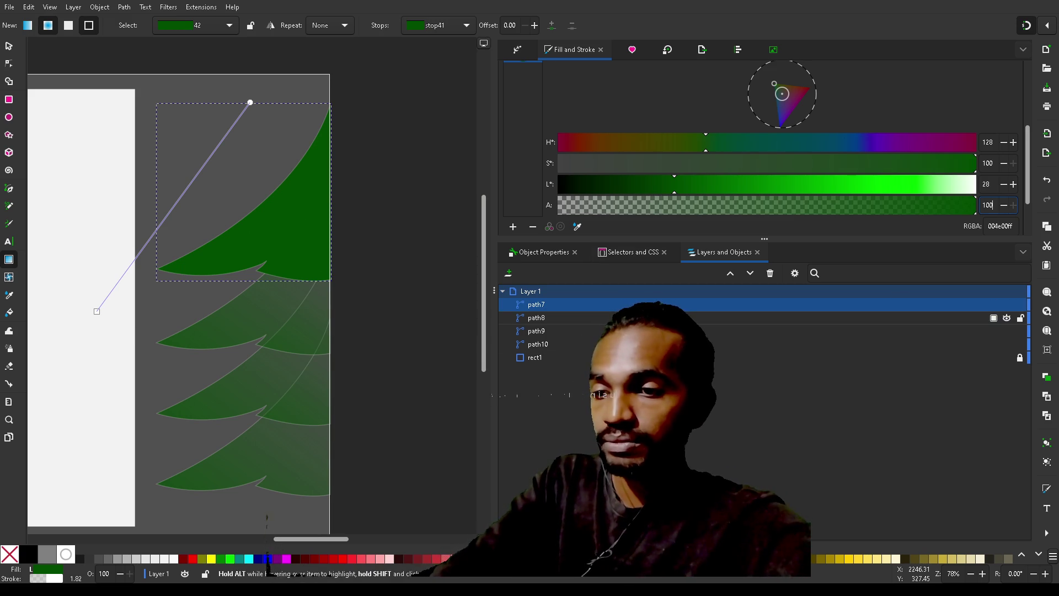
click(899, 317)
triple_click(988, 205)
text(100)
key(Return)
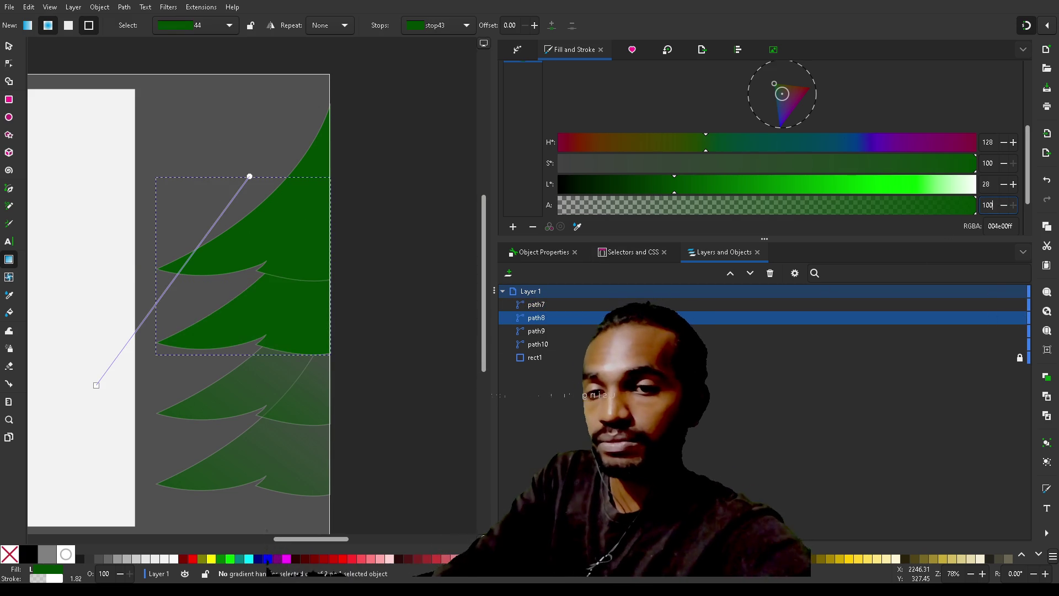
click(749, 333)
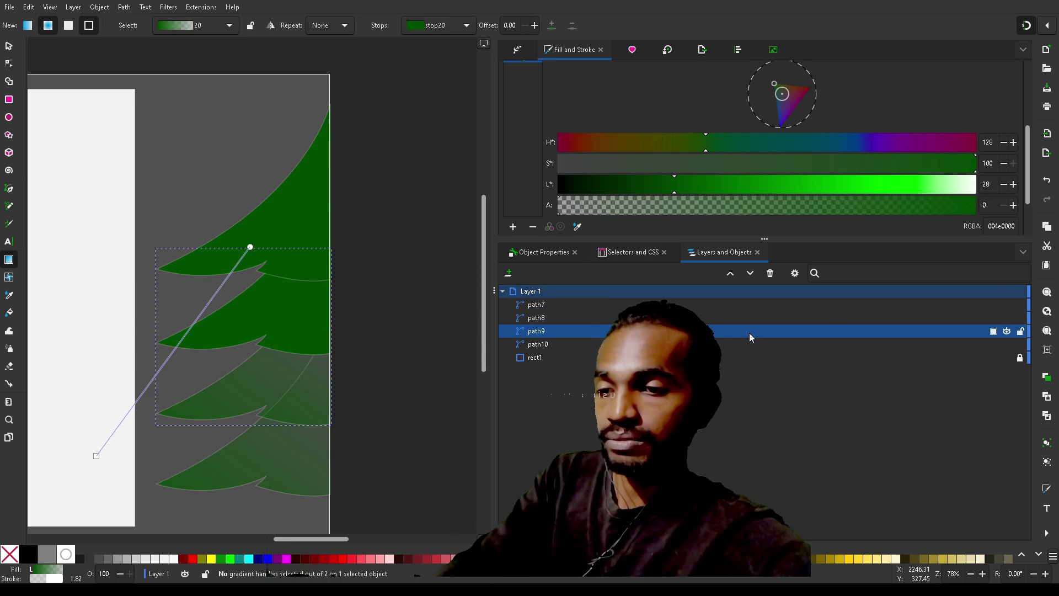
triple_click(988, 205)
text(100)
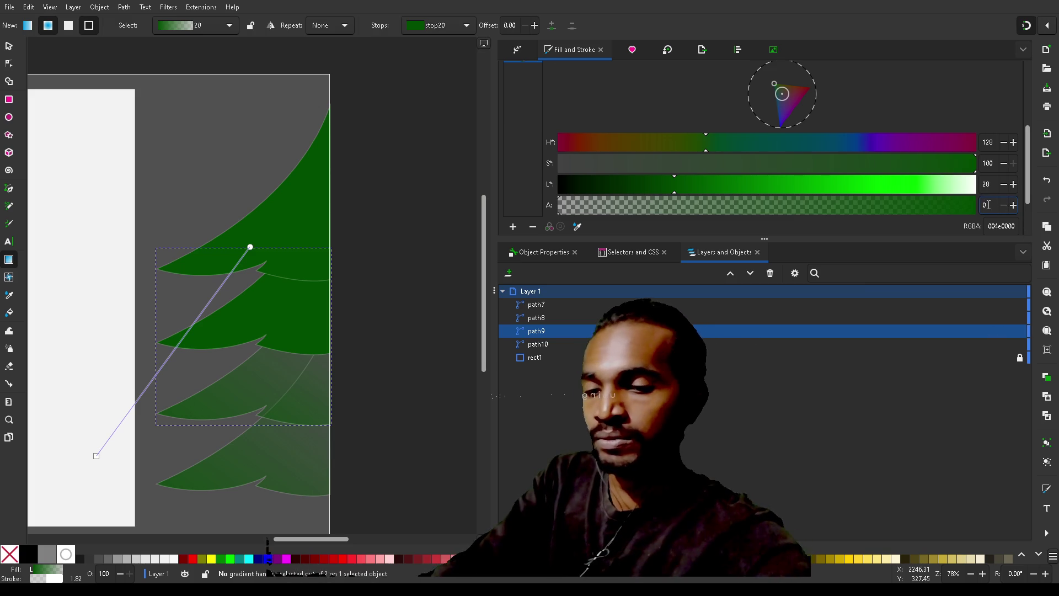
key(Return)
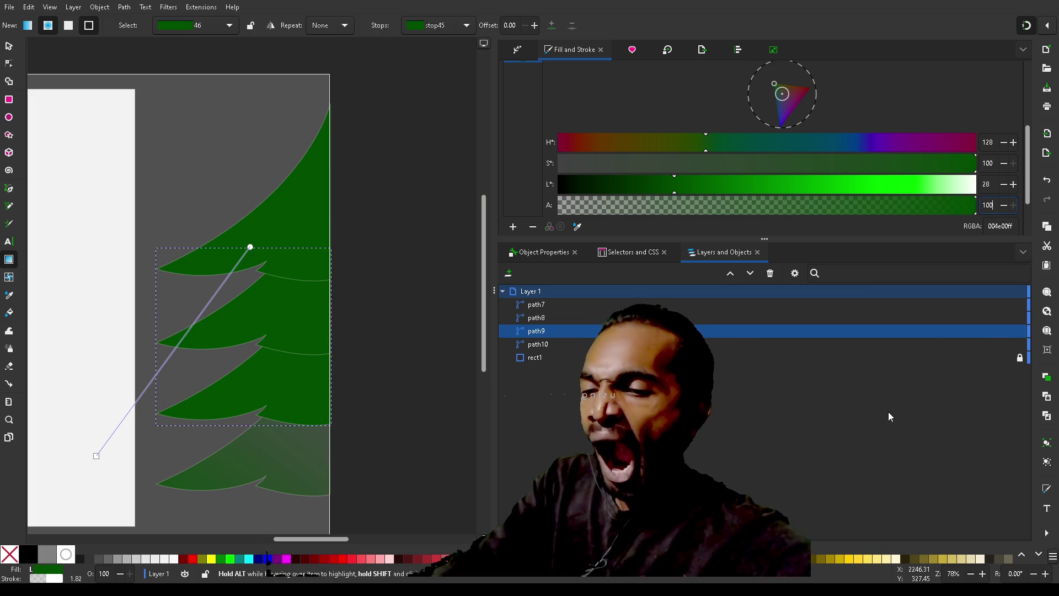
- Set the bottom branch's stop alpha to 100, undoing an accidental lightness 100 change
click(544, 356)
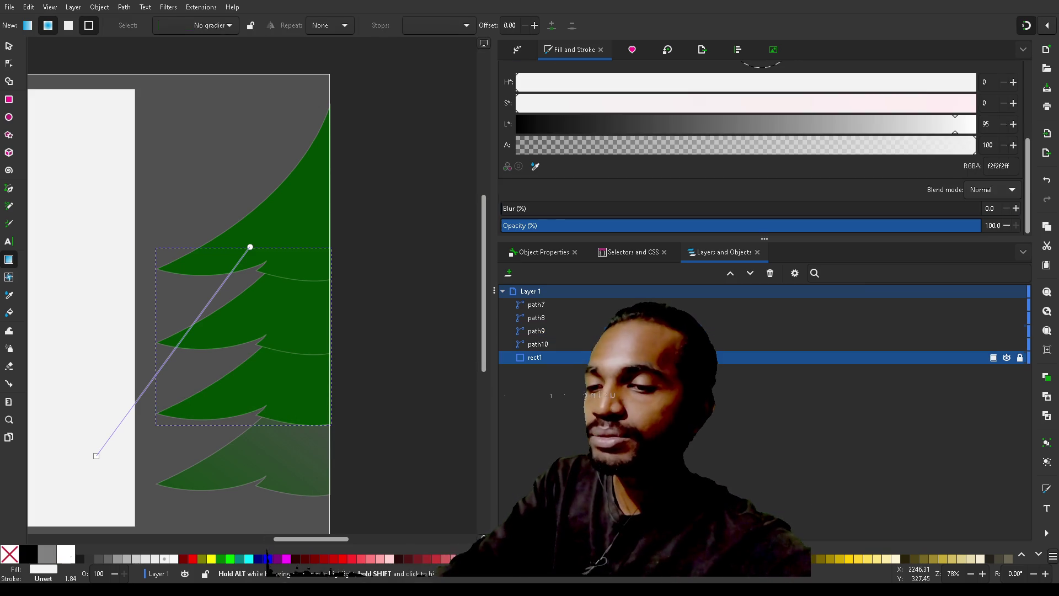
click(545, 344)
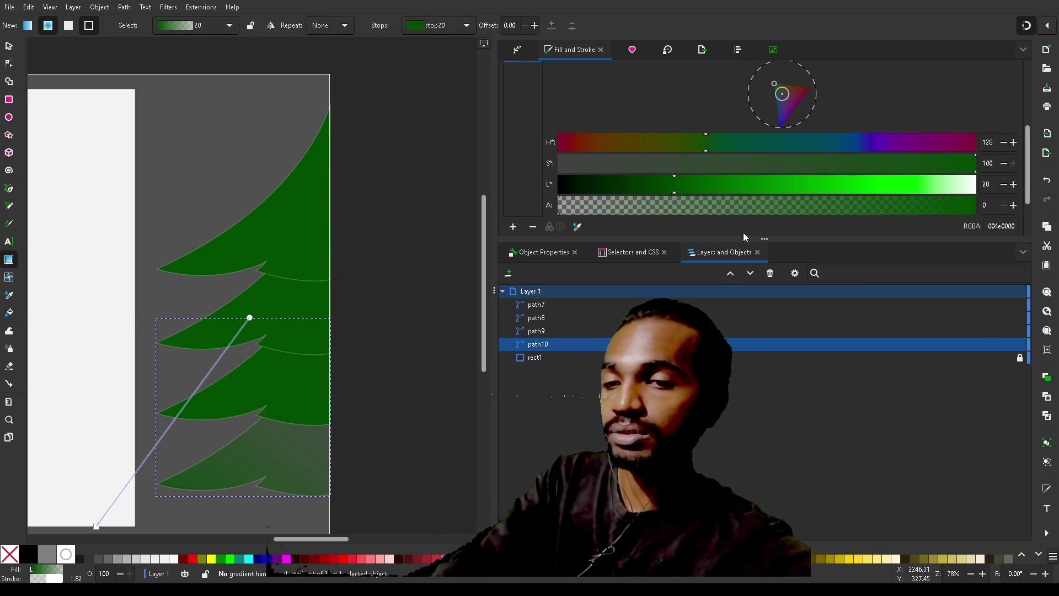
double_click(987, 184)
text(100)
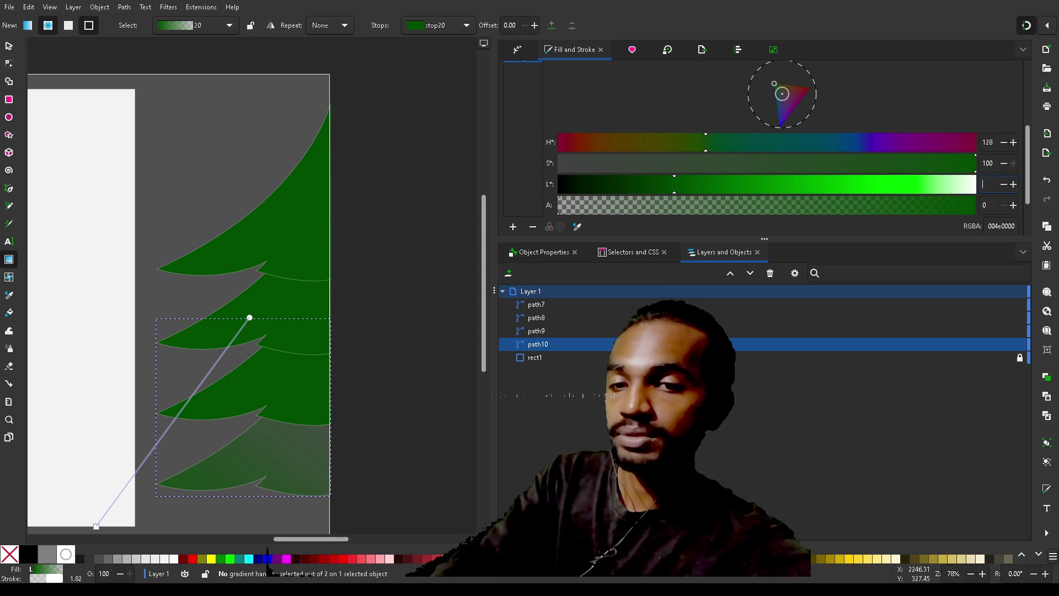
key(Return)
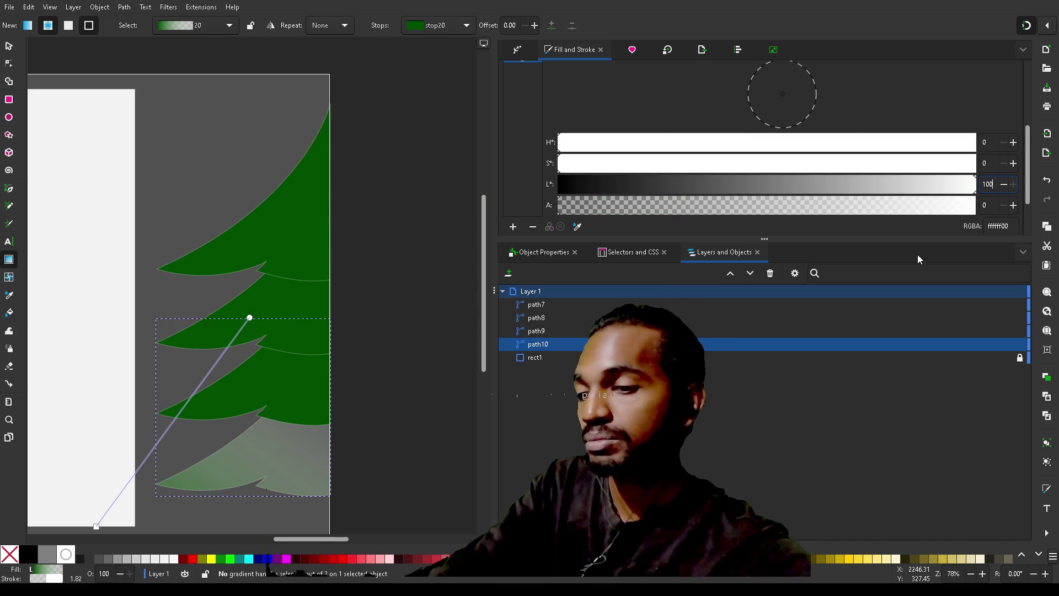
key(ctrl+z)
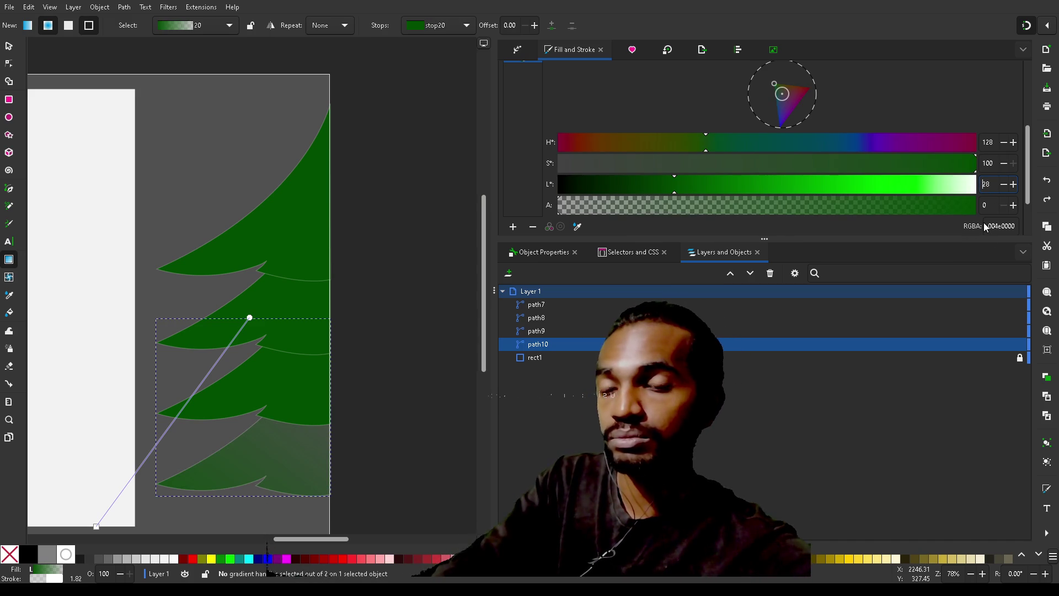
double_click(987, 205)
text(100)
key(Return)
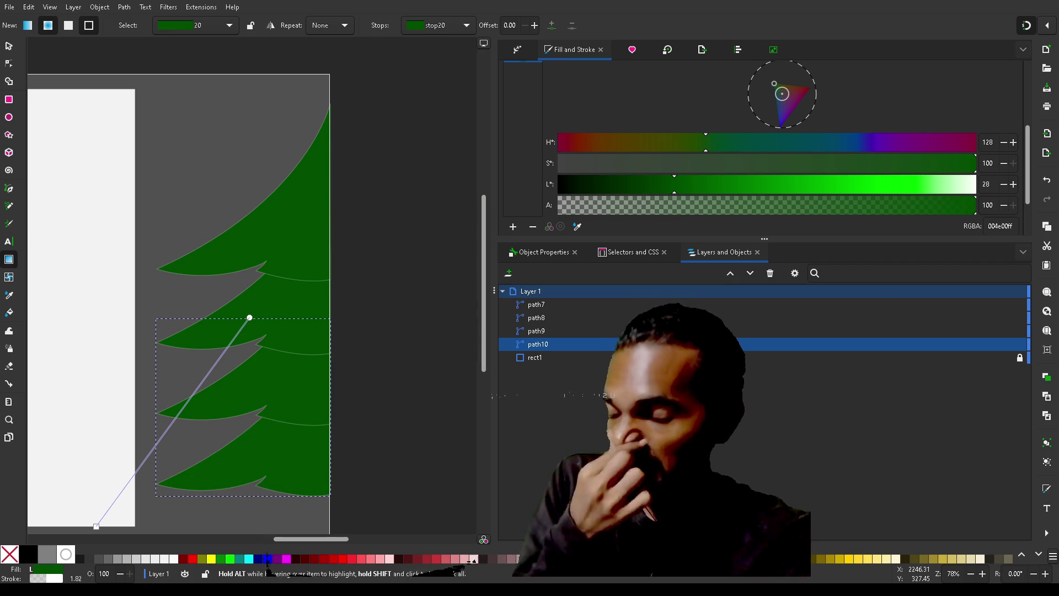
- Group path7–path10 into g46 with Ctrl+G, then expand the group and reselect its branches
shift+click(548, 306)
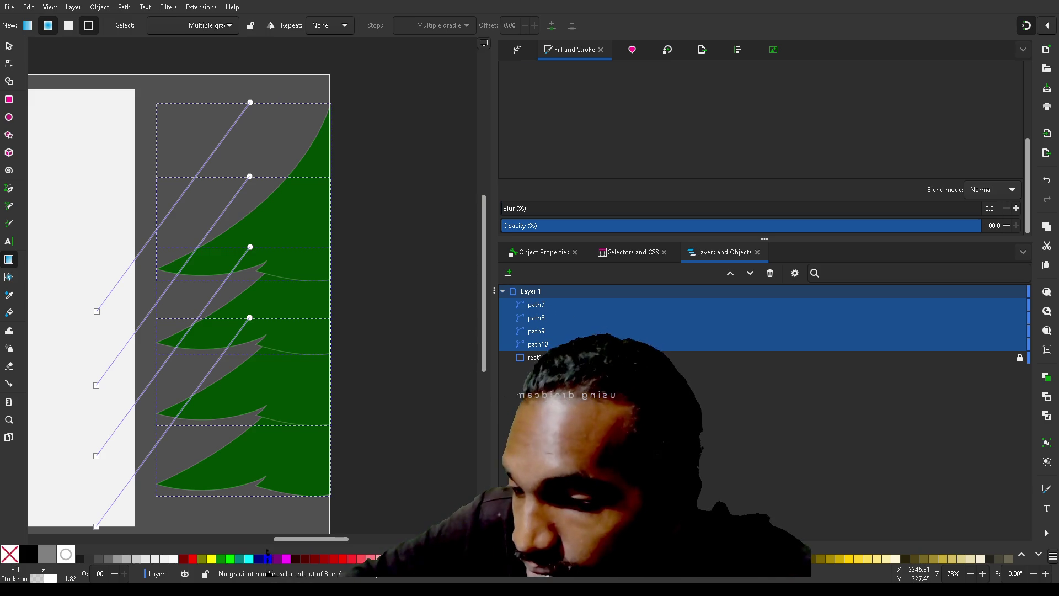
key(ctrl+g)
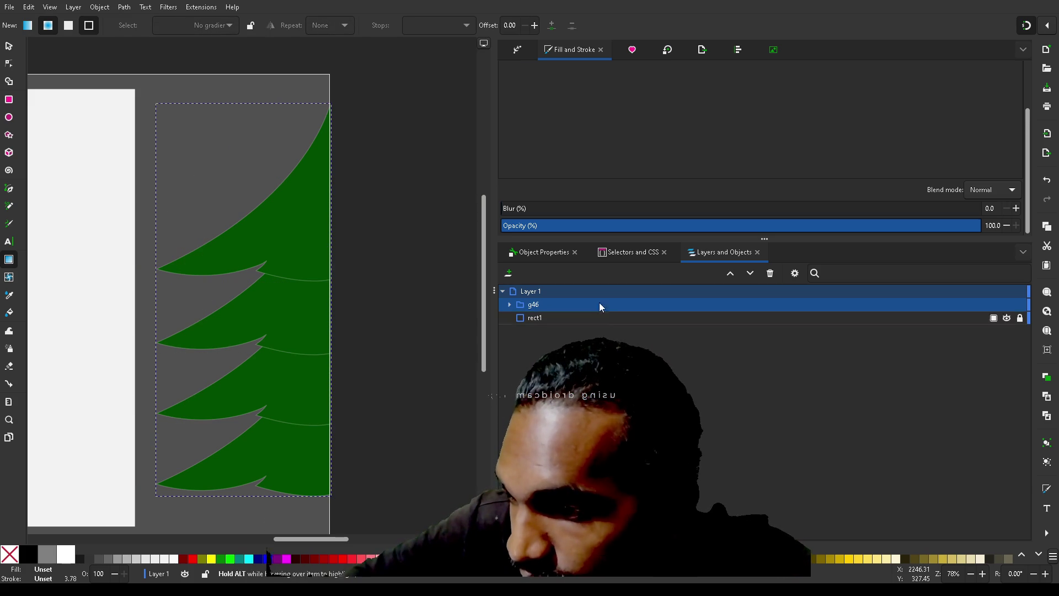
click(536, 307)
click(607, 104)
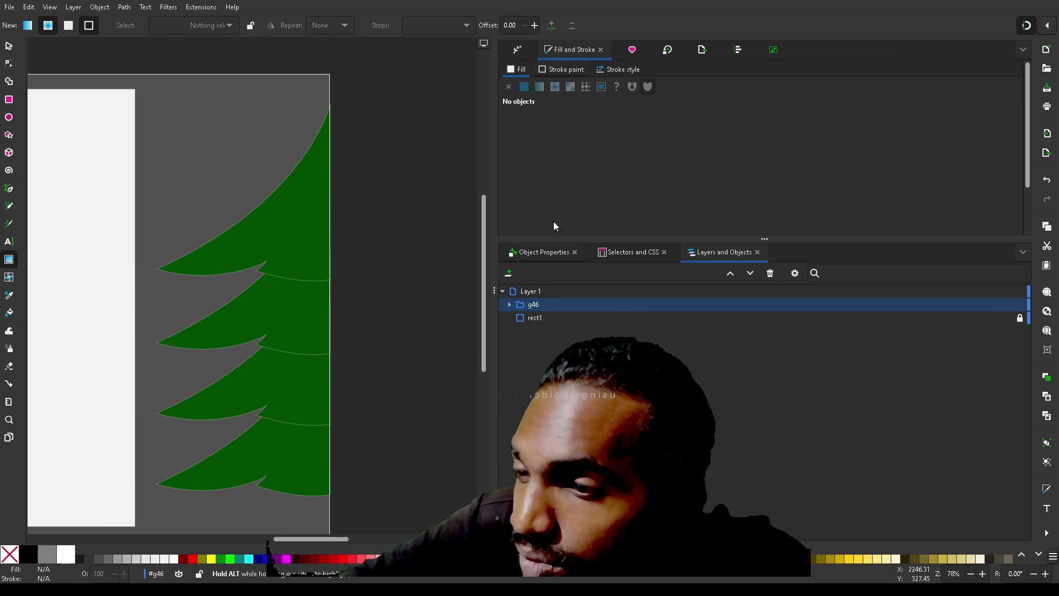
click(509, 305)
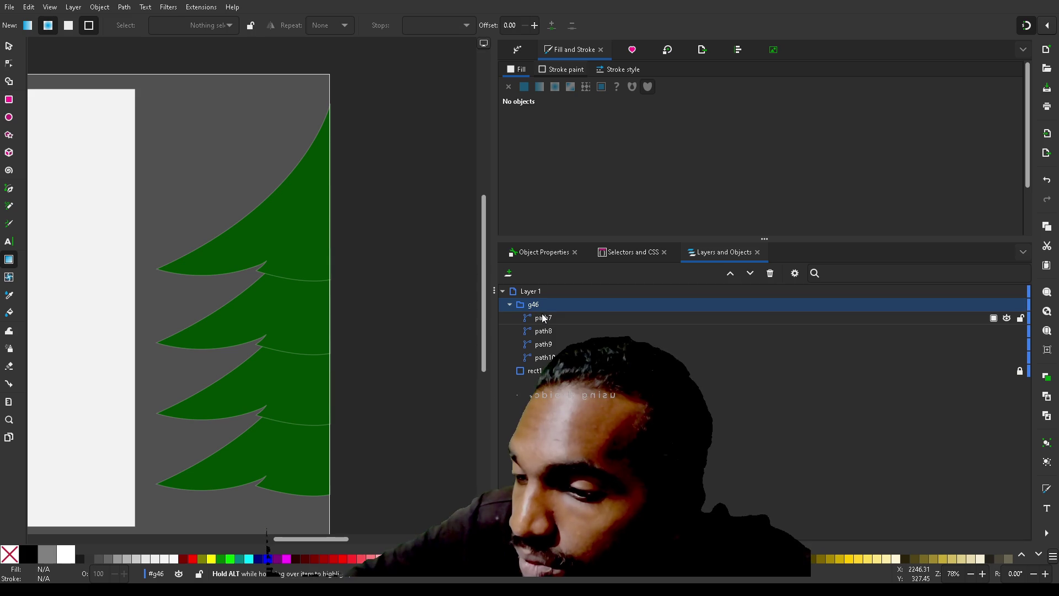
click(542, 317)
shift+click(551, 357)
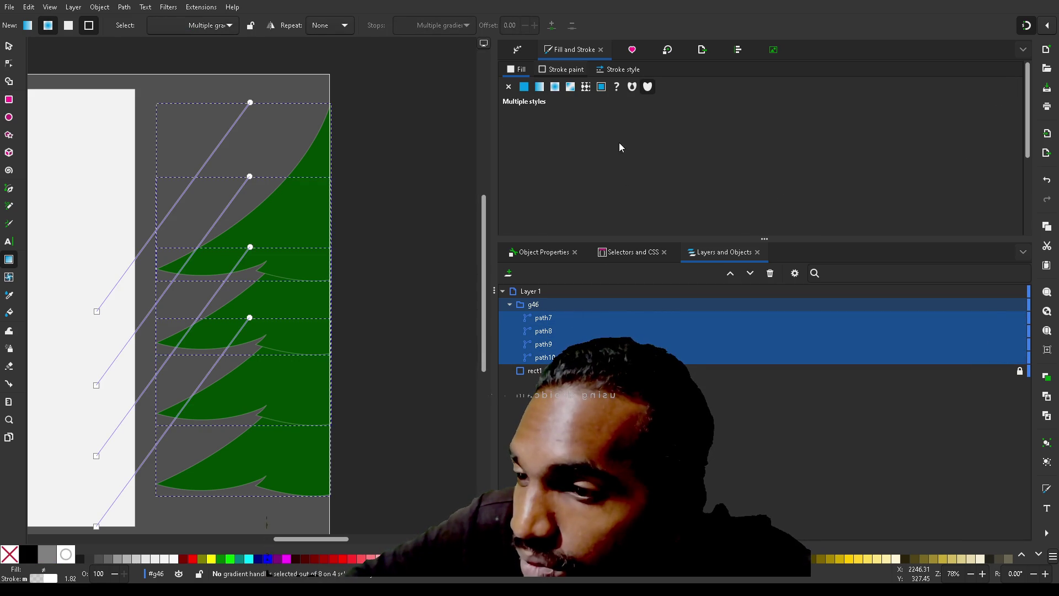
- Briefly lighten the top branch's green, then step its lightness back down to 28
click(545, 320)
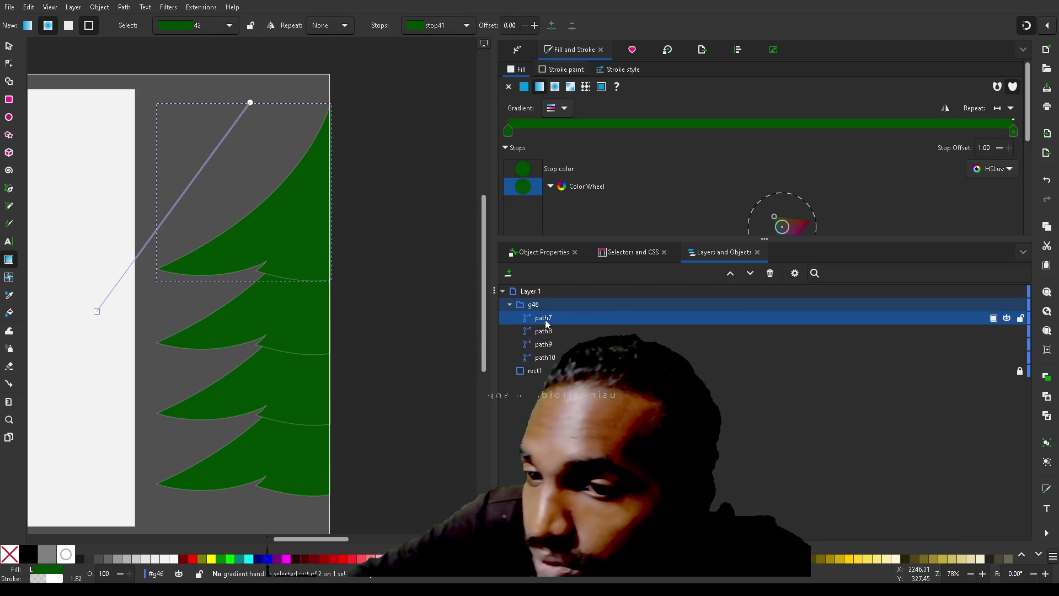
scroll(696, 147, down, 5)
click(696, 147)
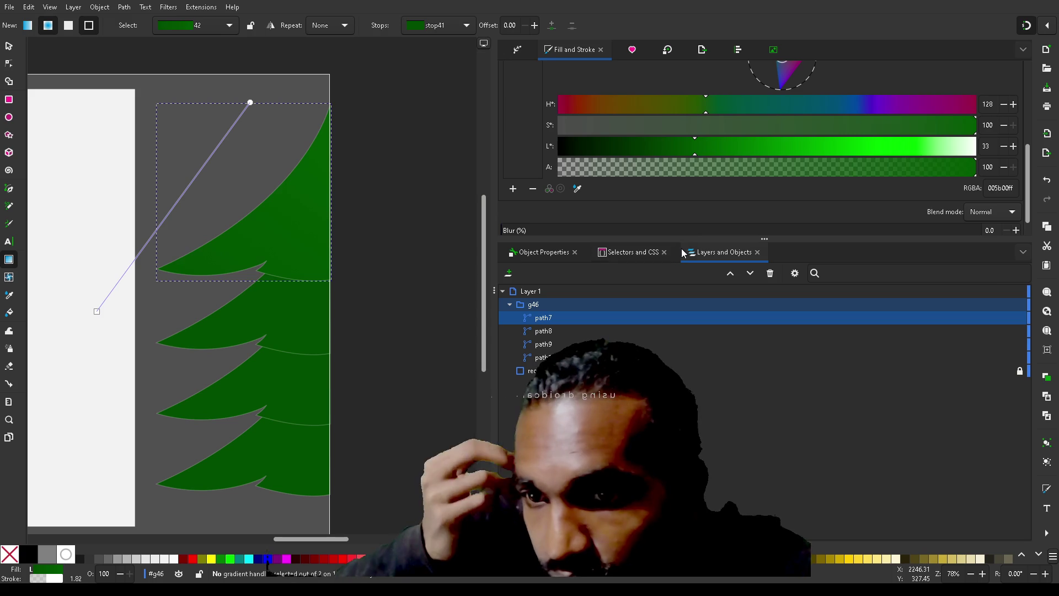
click(554, 331)
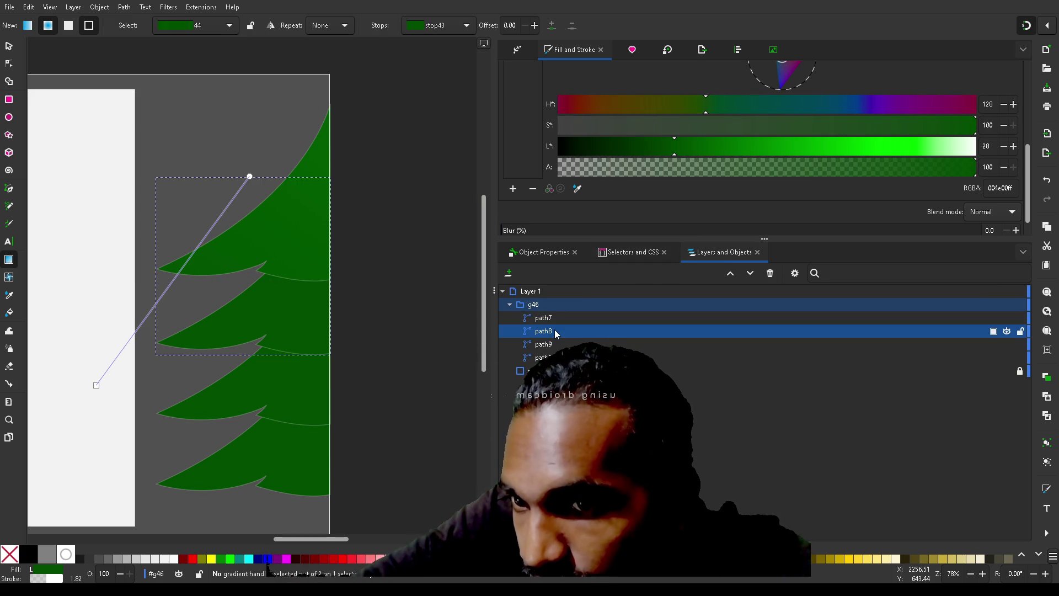
click(561, 344)
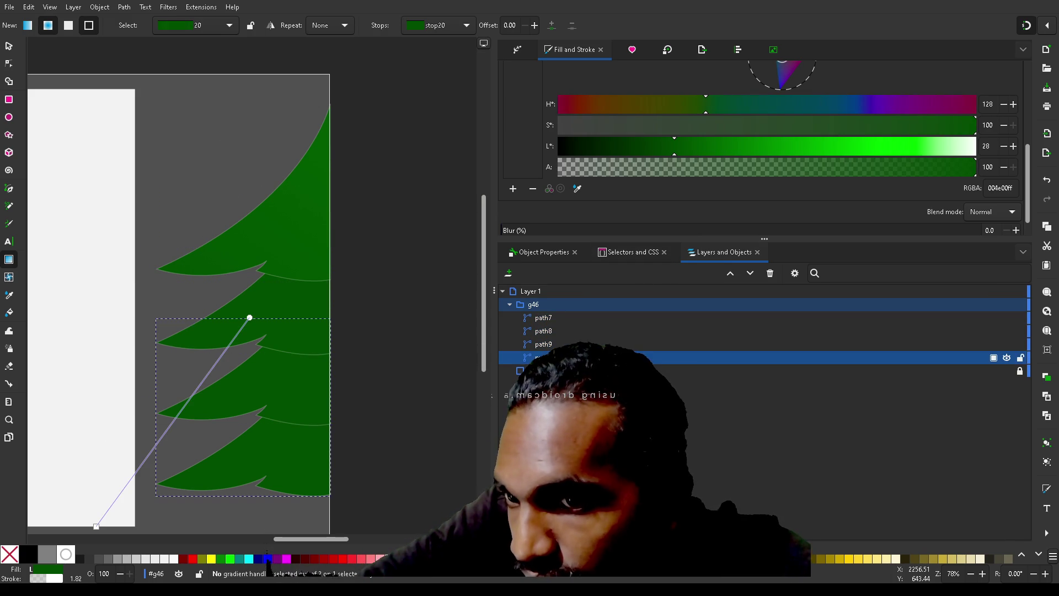
click(554, 318)
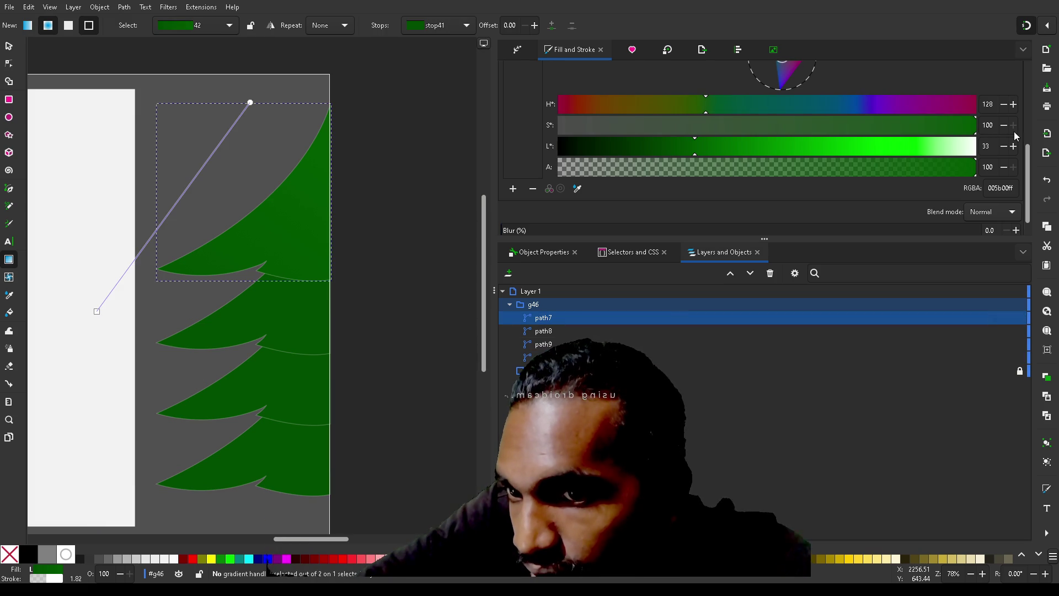
click(1003, 146)
click(1003, 146)
click(1003, 146)
click(1003, 146)
click(1003, 146)
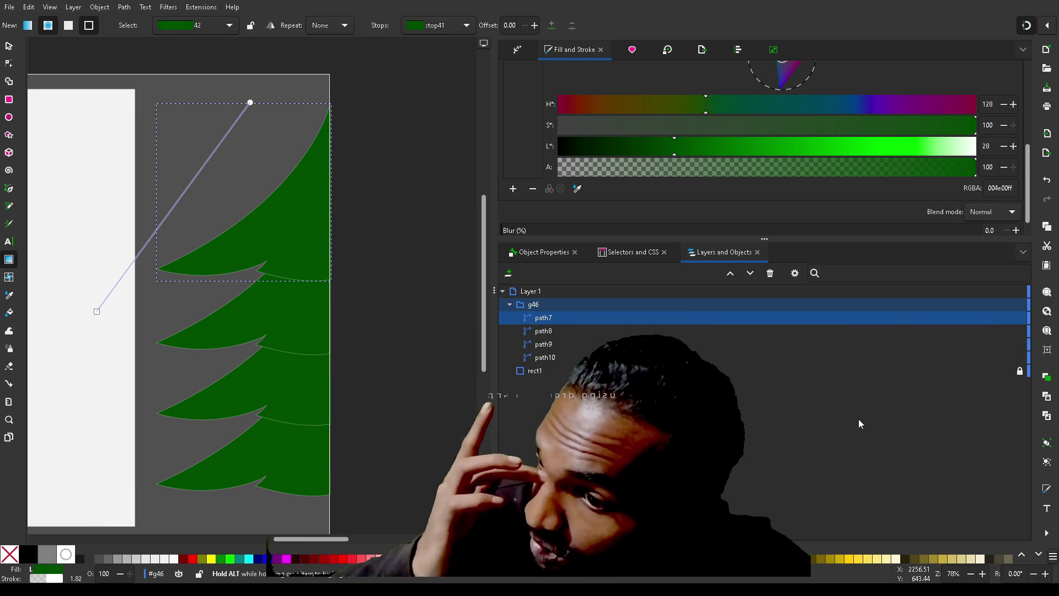
- Go through the branches from bottom to top, ending on path7 with its gradient stops shown
shift+click(564, 358)
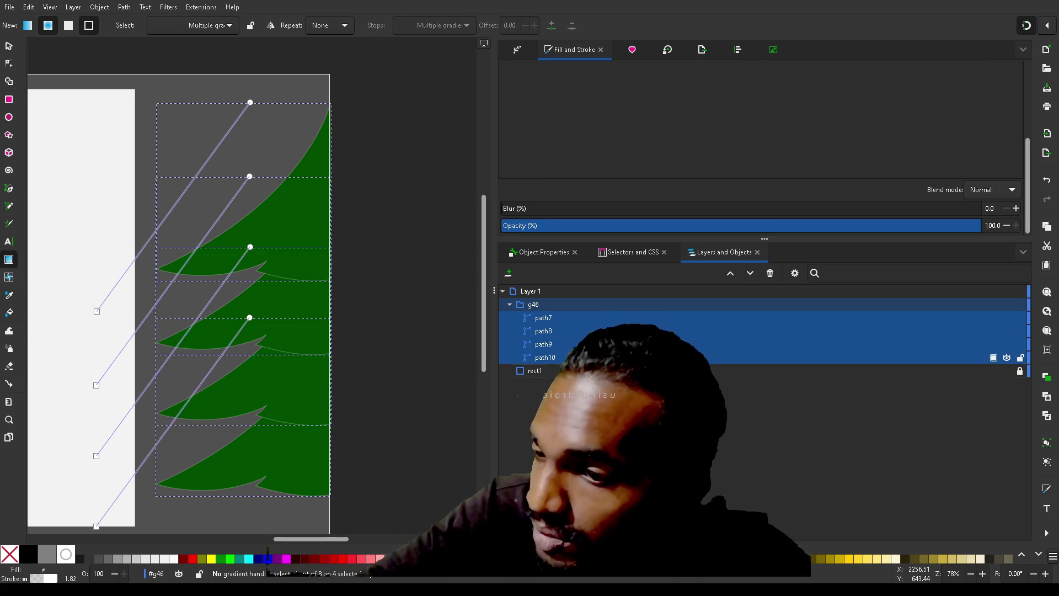
click(542, 357)
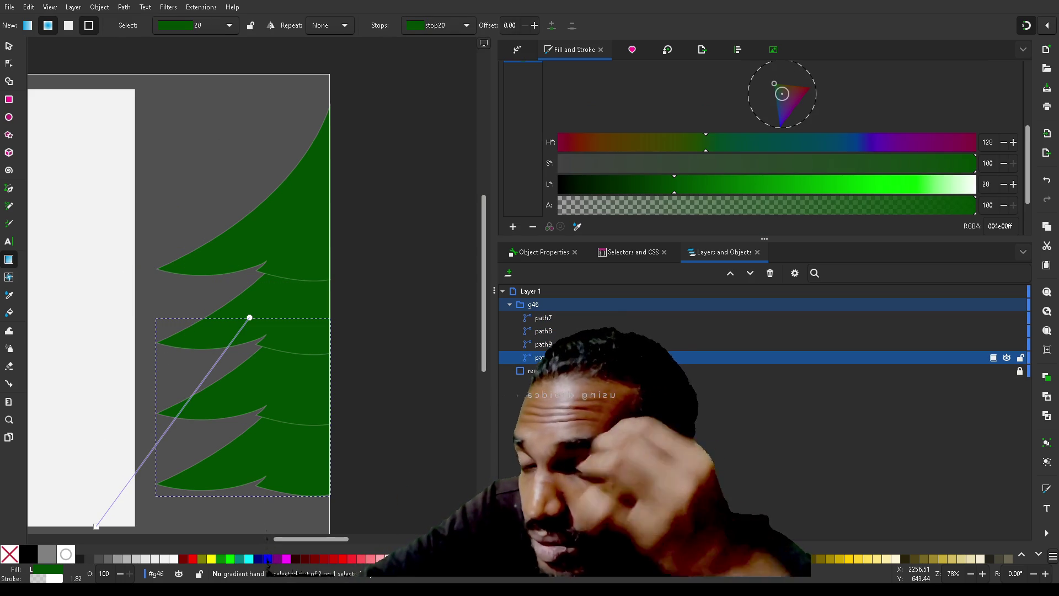
click(606, 344)
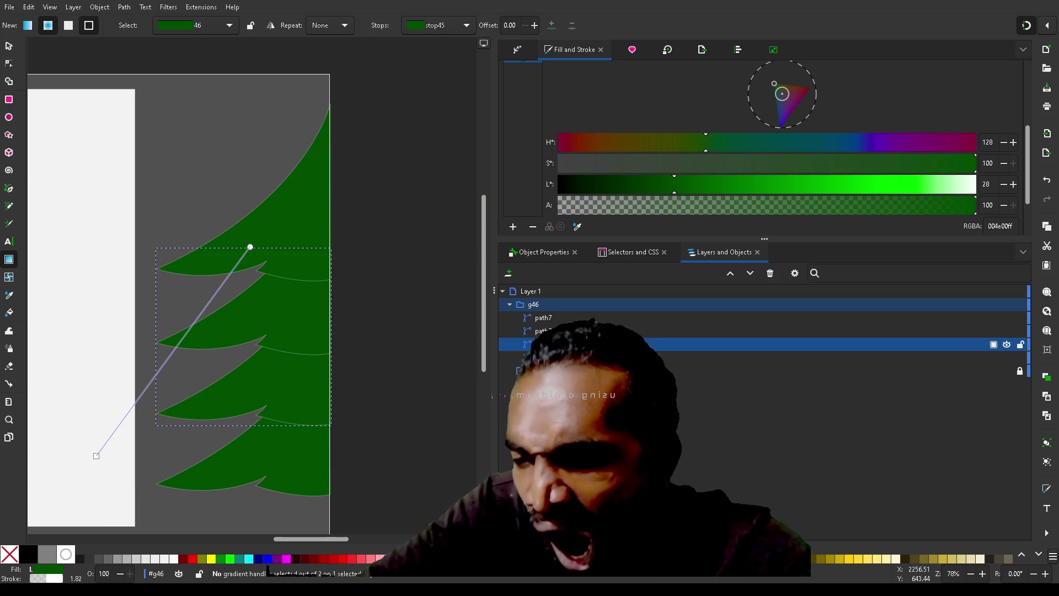
click(555, 329)
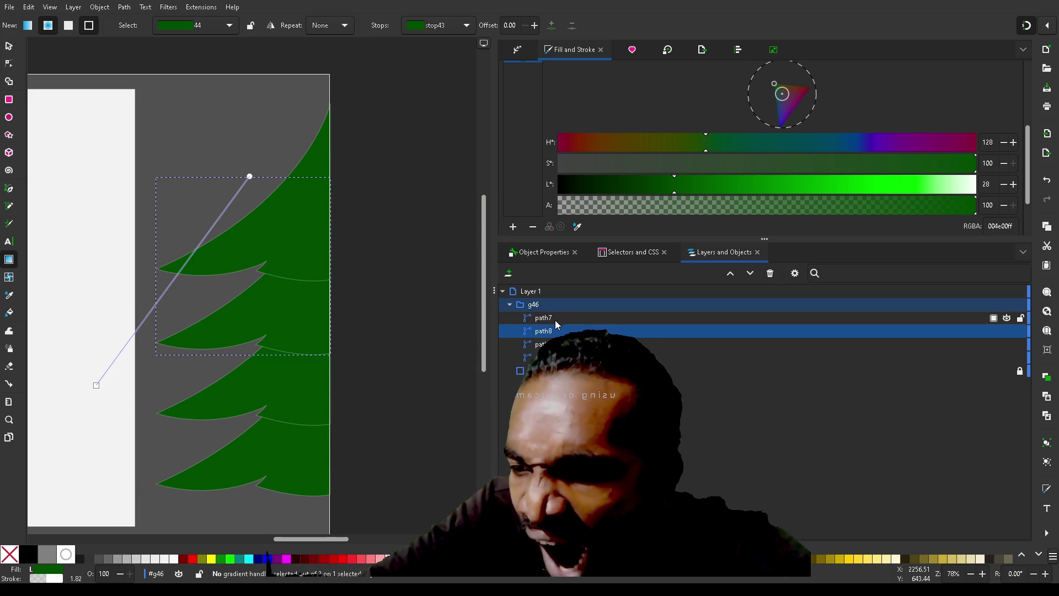
click(557, 319)
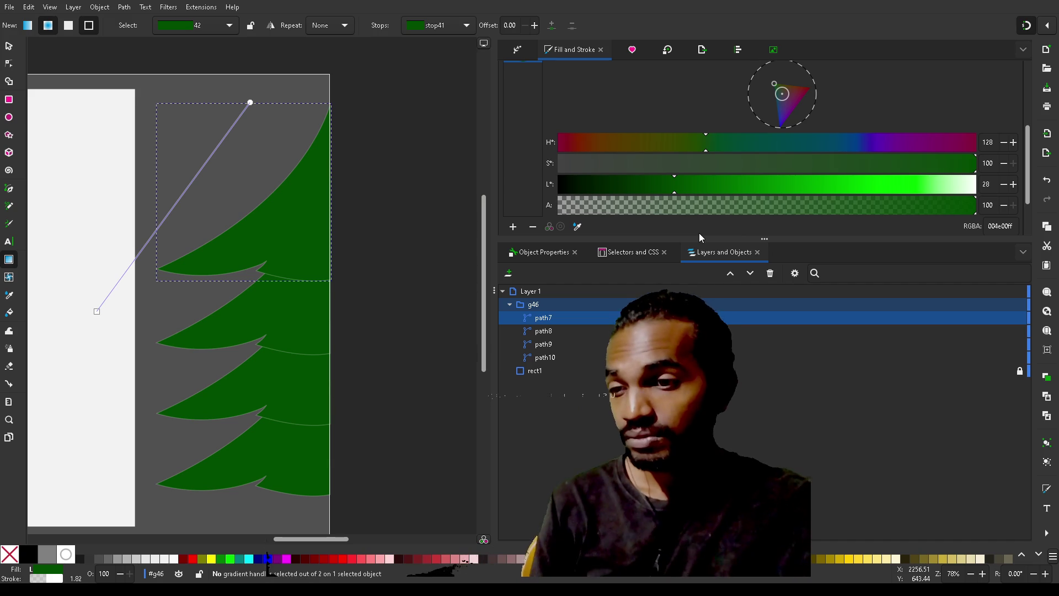
scroll(699, 221, up, 5)
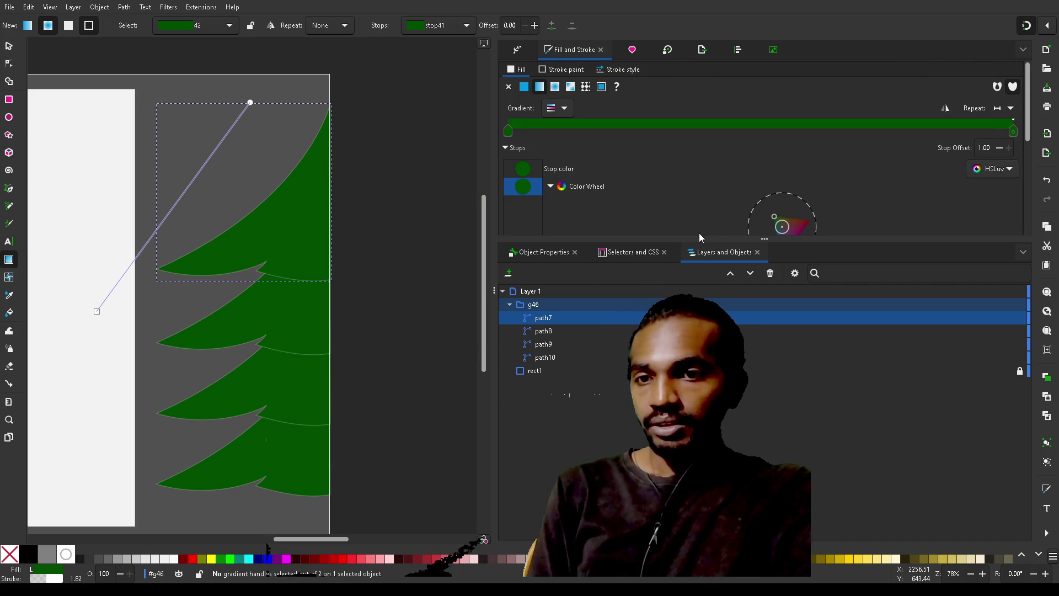
scroll(699, 233, down, 5)
- Set the top branch's end gradient stop to white (L* 100) and slide the green stop along
mouse_move(674, 124)
mouse_down()
mouse_move(879, 117)
mouse_move(694, 125)
mouse_move(944, 119)
mouse_move(974, 127)
mouse_move(864, 138)
mouse_move(785, 117)
mouse_move(968, 130)
mouse_up()
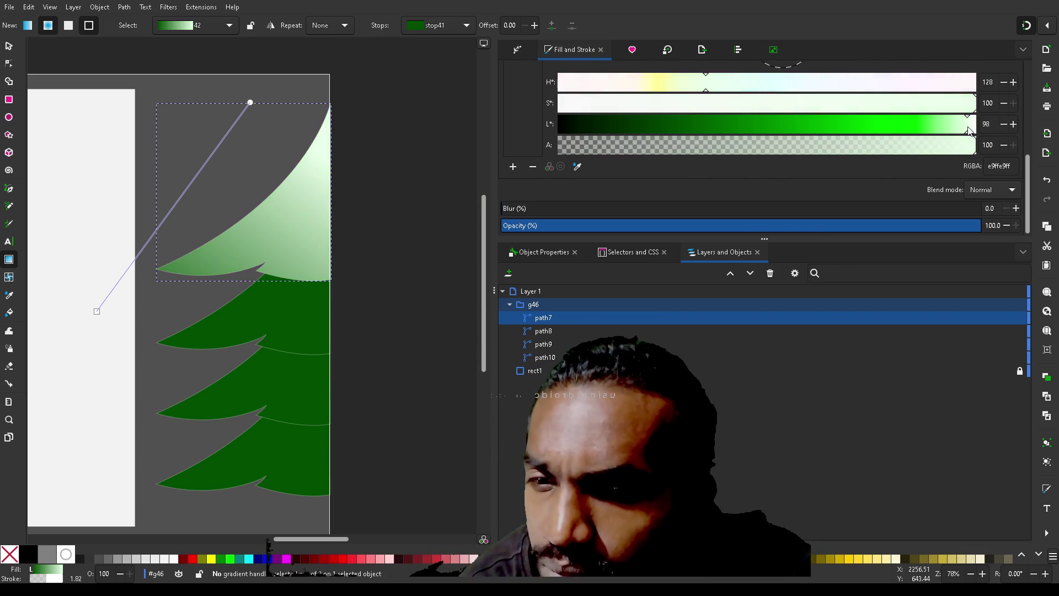
double_click(1017, 124)
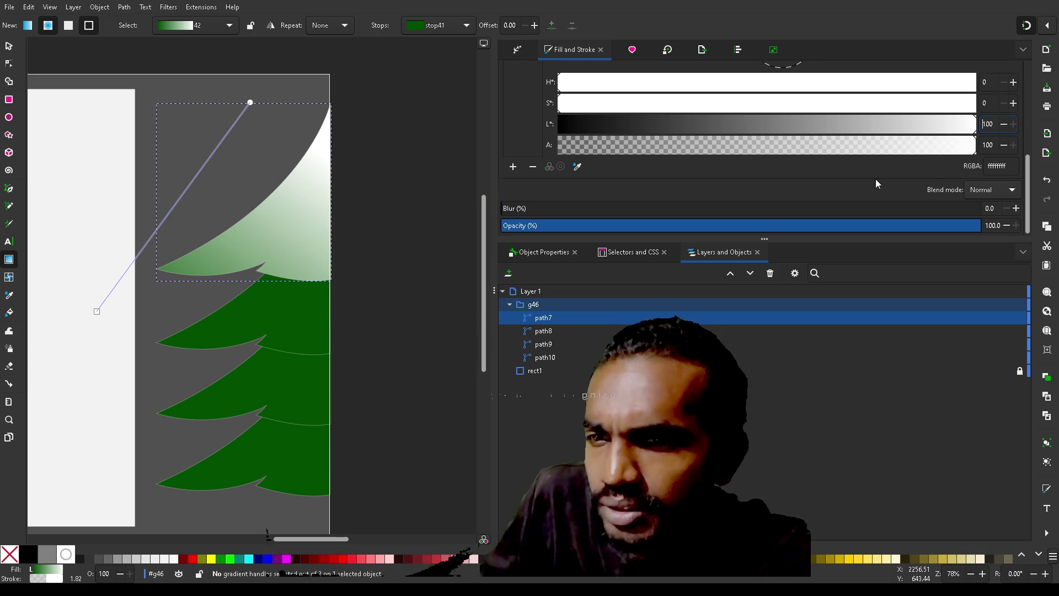
scroll(875, 179, up, 5)
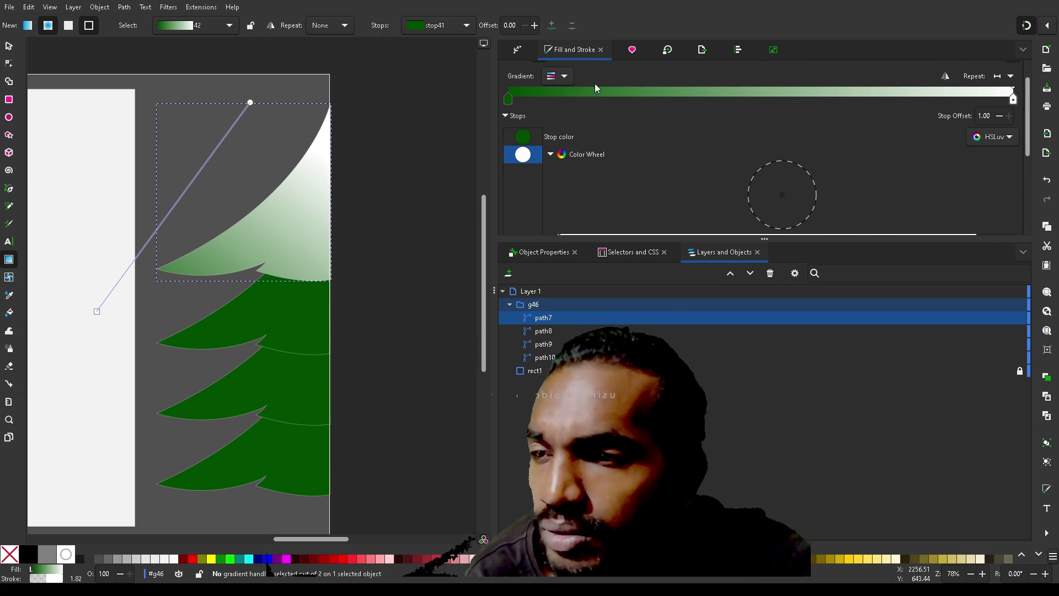
mouse_move(508, 102)
mouse_down()
mouse_move(905, 102)
mouse_move(628, 101)
mouse_move(669, 95)
mouse_up()
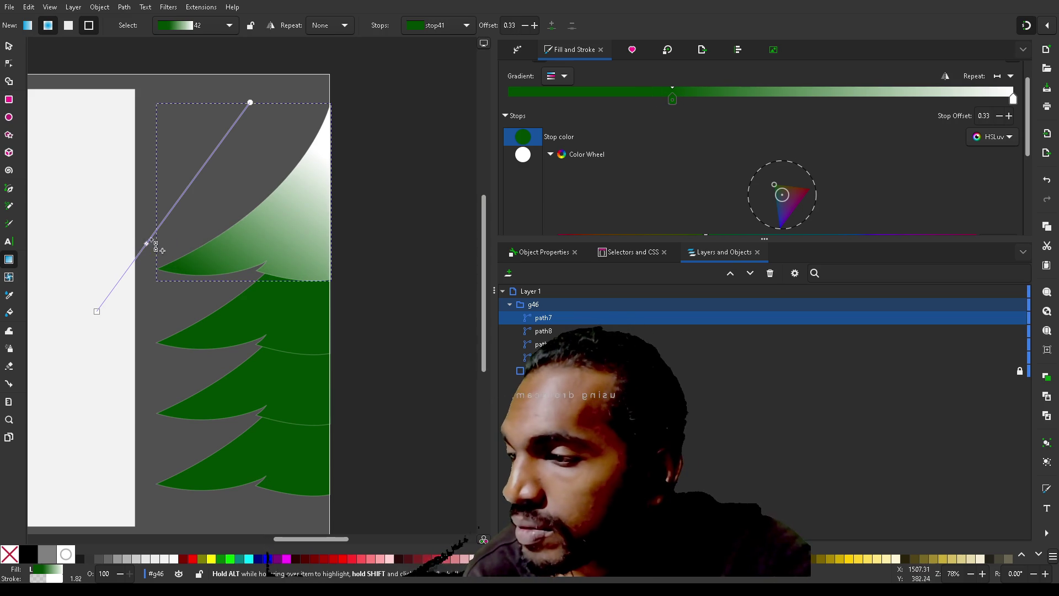
- Reposition the gradient handles and middle stop so dark green fades to white toward the tip
drag(153, 251, 217, 177)
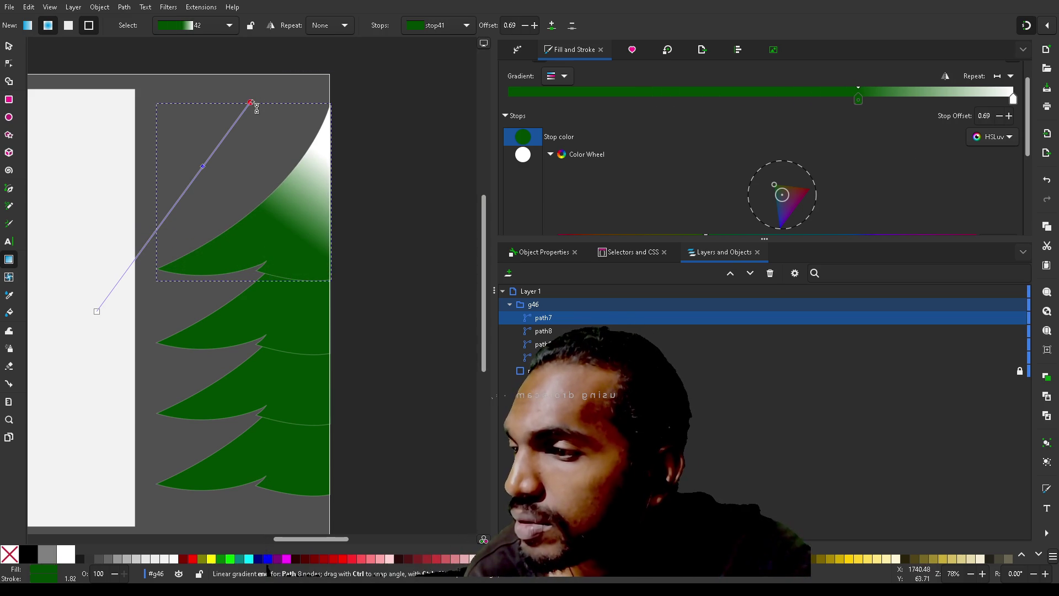
mouse_move(251, 103)
mouse_down()
mouse_move(130, 106)
mouse_move(81, 130)
mouse_move(62, 177)
mouse_up()
drag(97, 311, 163, 265)
click(94, 205)
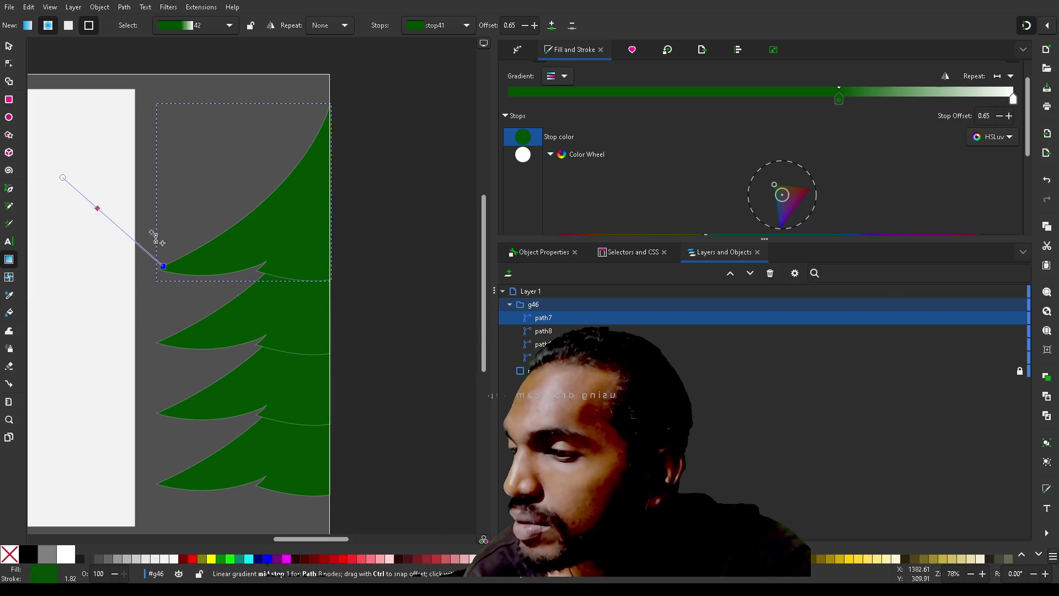
drag(139, 228, 217, 269)
mouse_move(133, 257)
mouse_down()
mouse_move(32, 212)
mouse_move(257, 243)
mouse_move(353, 270)
mouse_move(428, 314)
mouse_move(378, 267)
mouse_up()
scroll(381, 270, right, 5)
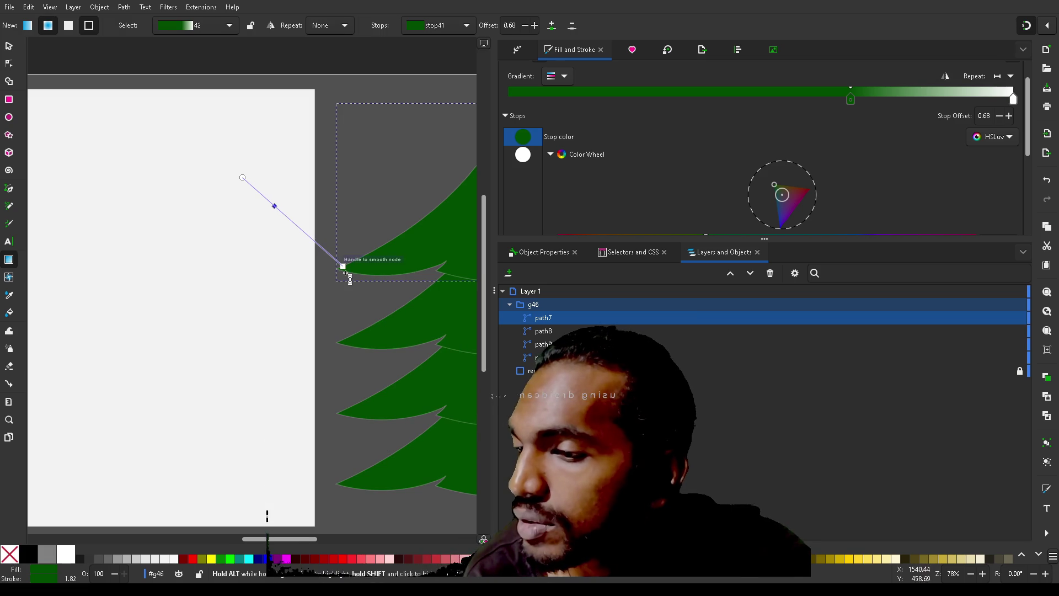
drag(343, 267, 234, 287)
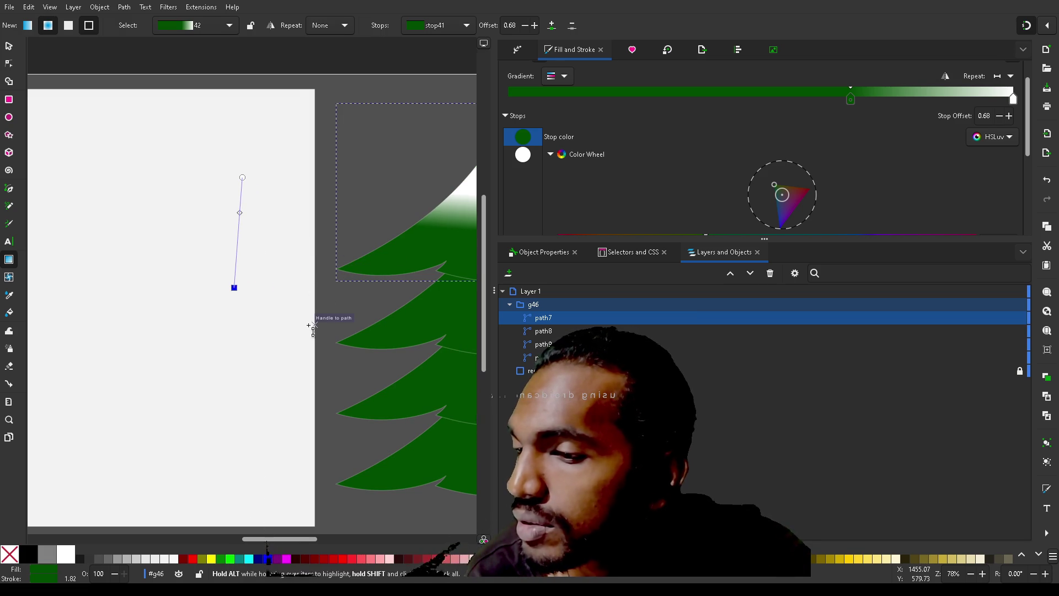
scroll(313, 330, right, 4)
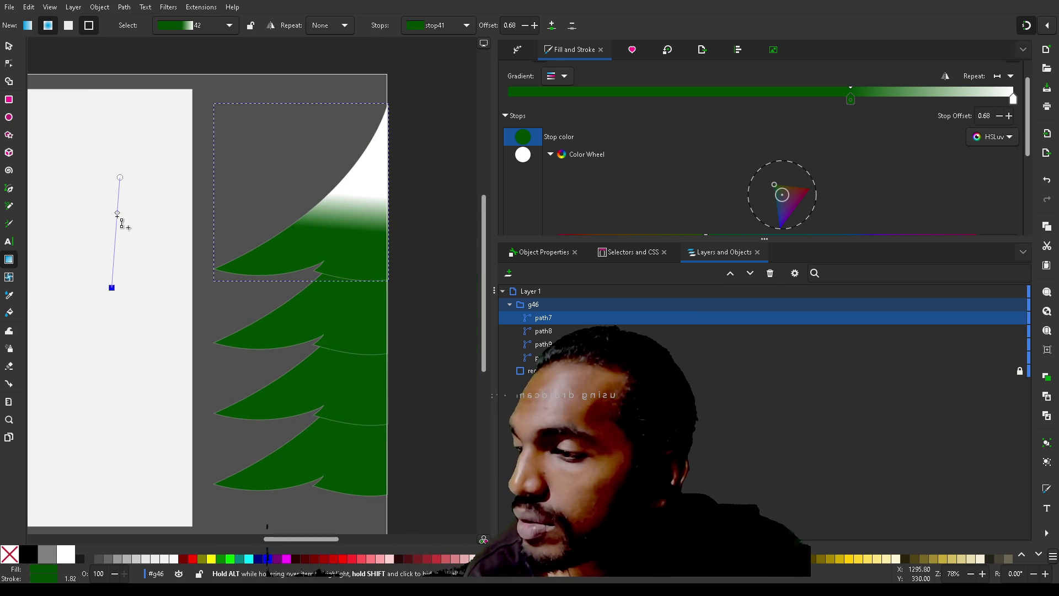
mouse_move(117, 213)
mouse_down()
mouse_move(125, 314)
mouse_move(132, 235)
mouse_move(138, 281)
mouse_up()
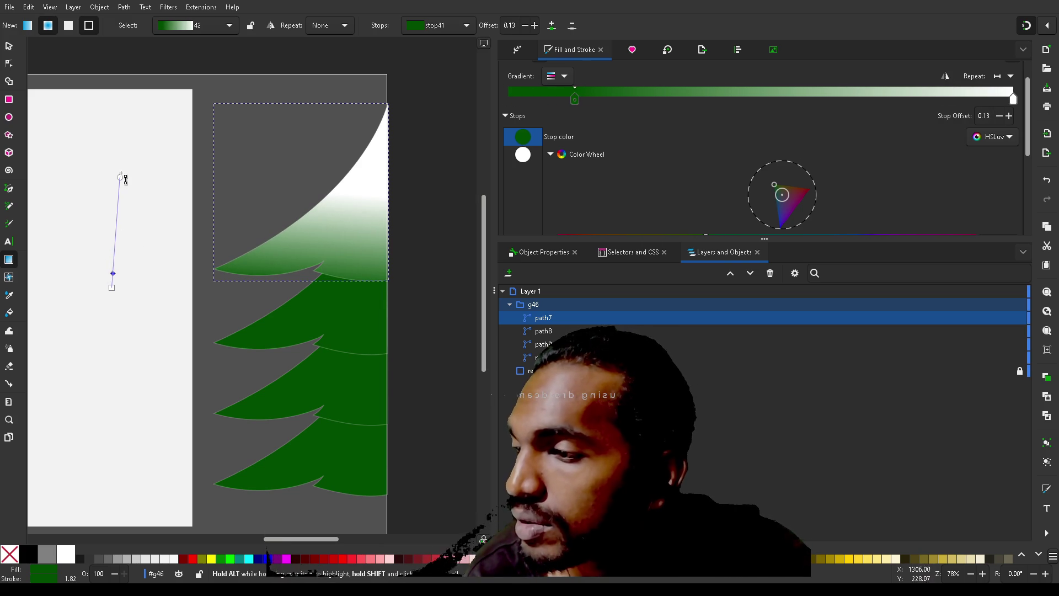
mouse_move(120, 178)
mouse_down()
mouse_move(142, 25)
mouse_move(139, 51)
mouse_up()
scroll(169, 218, up, 3)
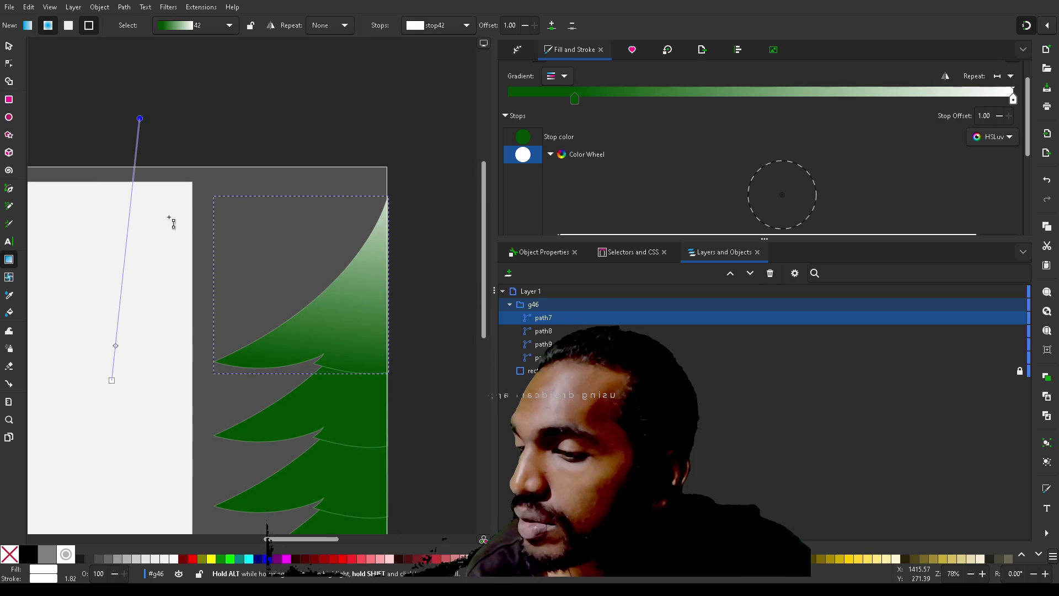
- Drag the top branch's white gradient end further up the branch
mouse_move(140, 119)
mouse_down()
mouse_move(150, 33)
mouse_move(158, 210)
mouse_move(157, 170)
mouse_up()
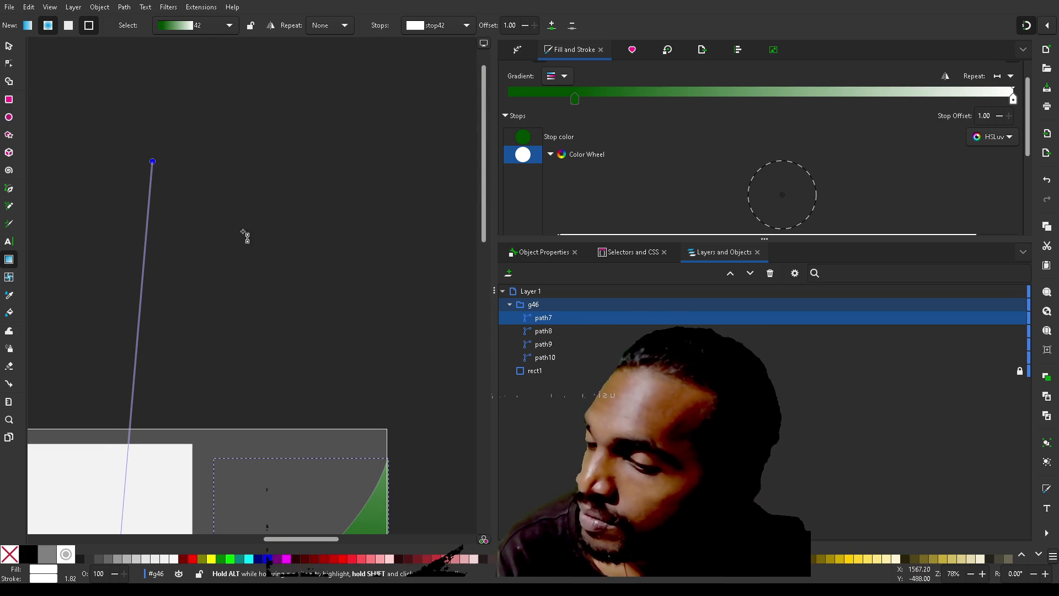
scroll(229, 212, down, 15)
scroll(262, 265, up, 2)
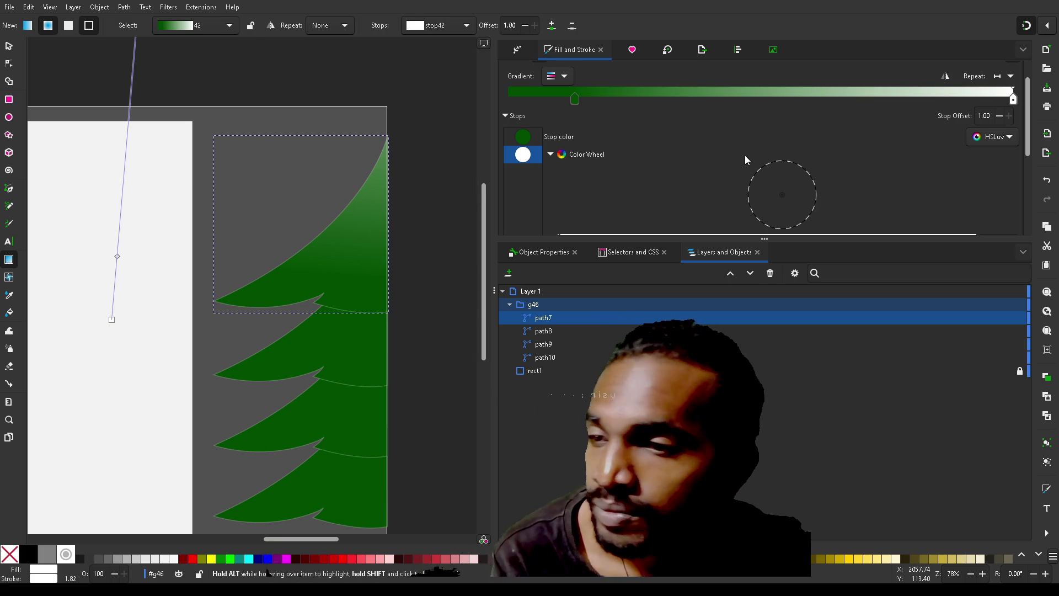
scroll(613, 176, down, 5)
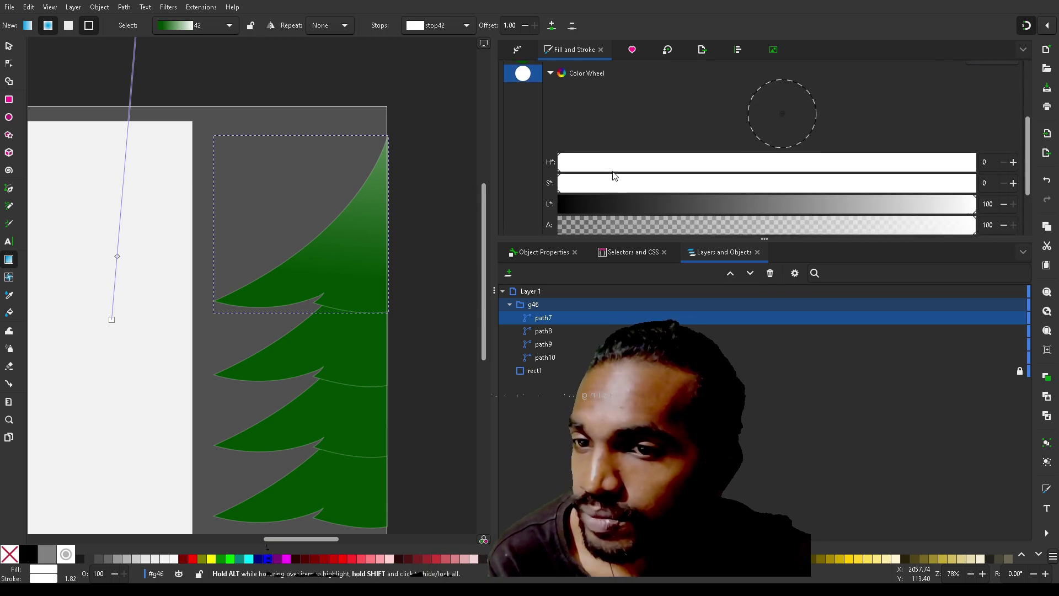
scroll(612, 176, up, 5)
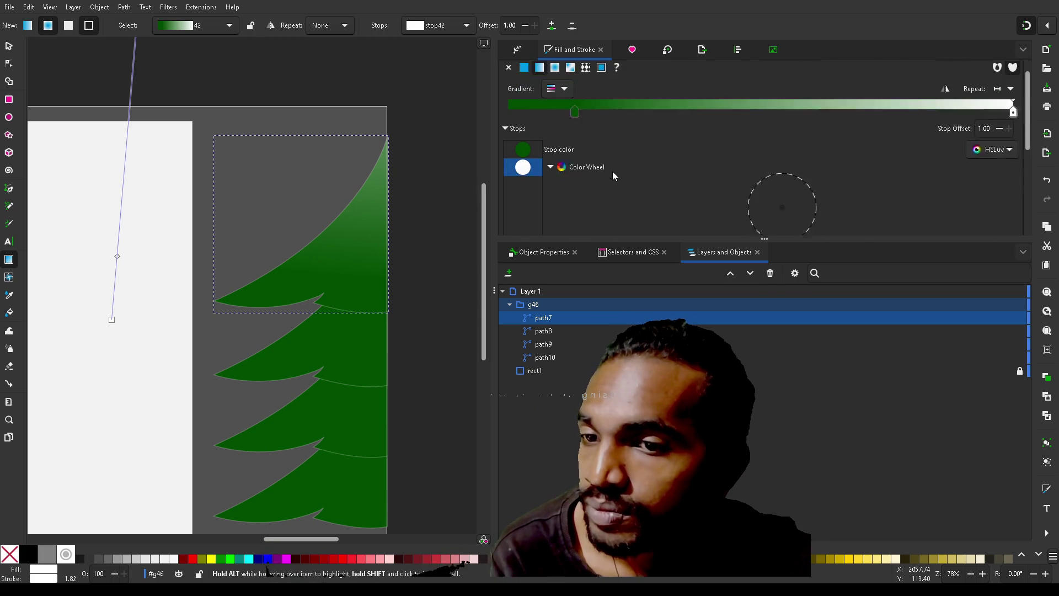
scroll(527, 166, down, 3)
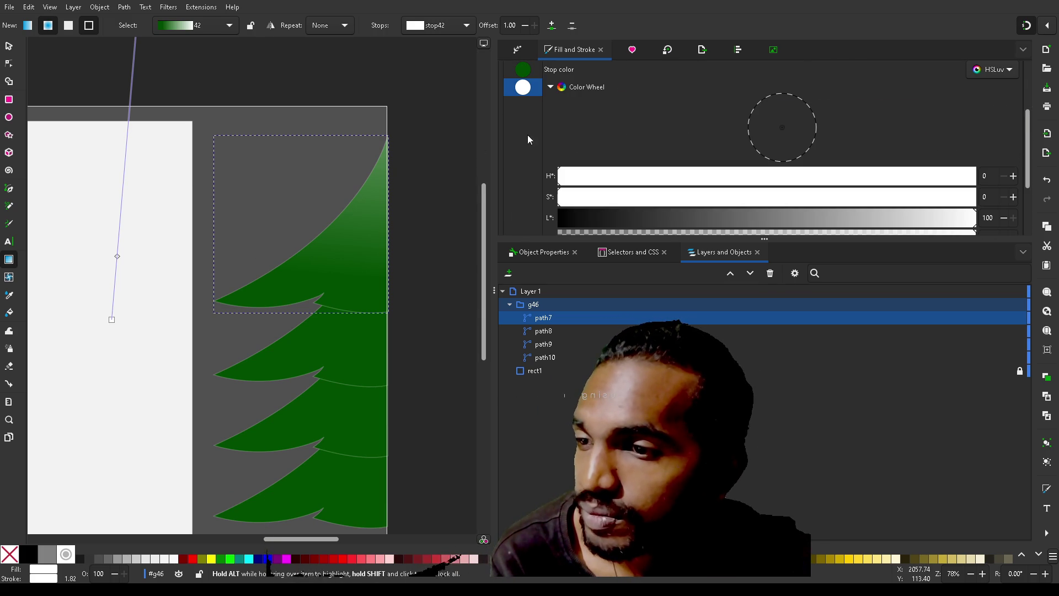
scroll(678, 101, down, 2)
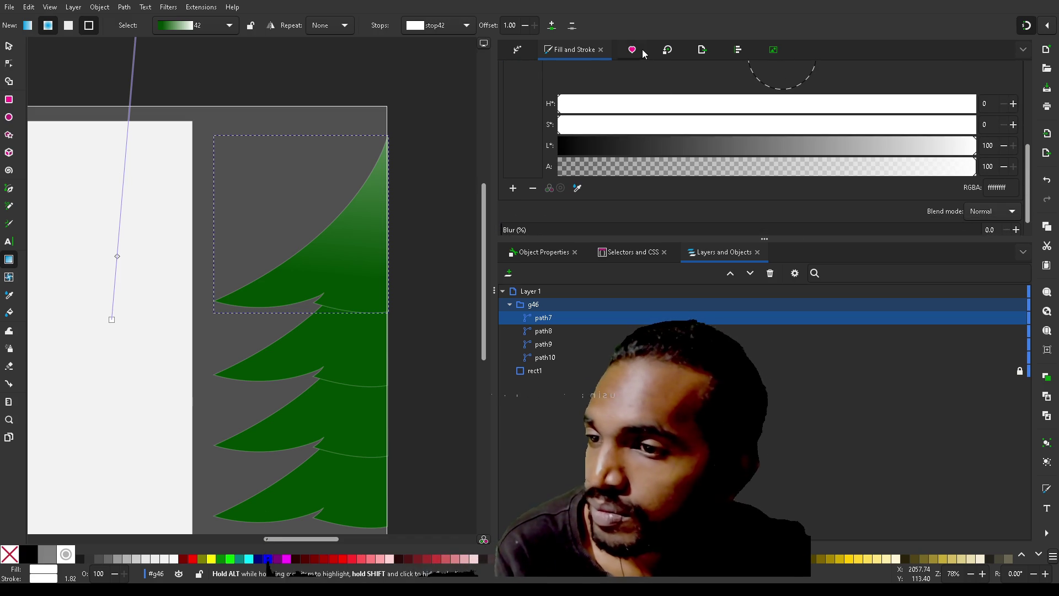
scroll(643, 86, up, 5)
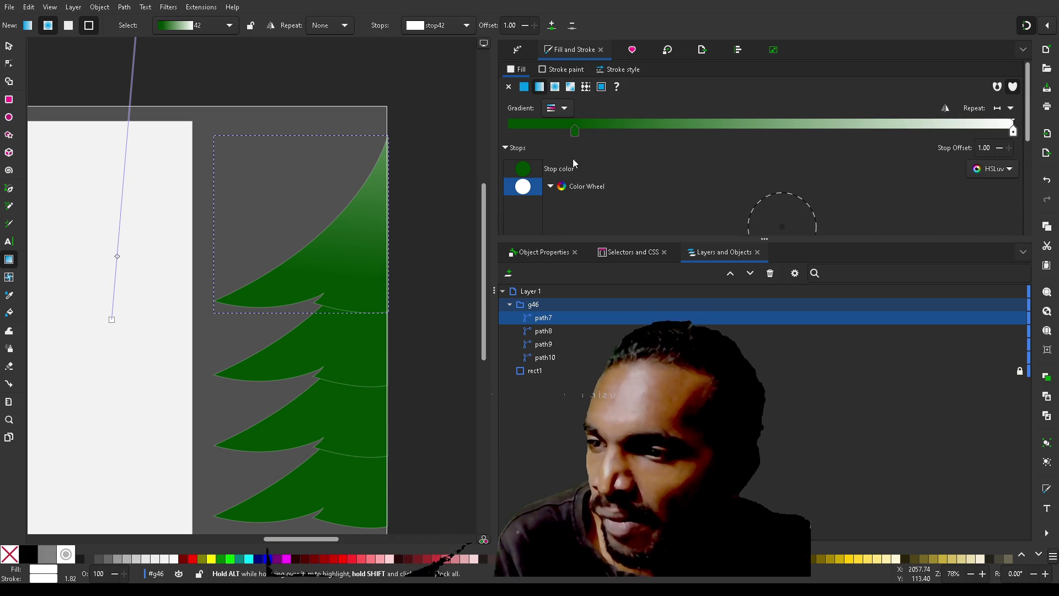
- Pick out the gradient's green mid stop among the stops in Fill and Stroke
click(524, 172)
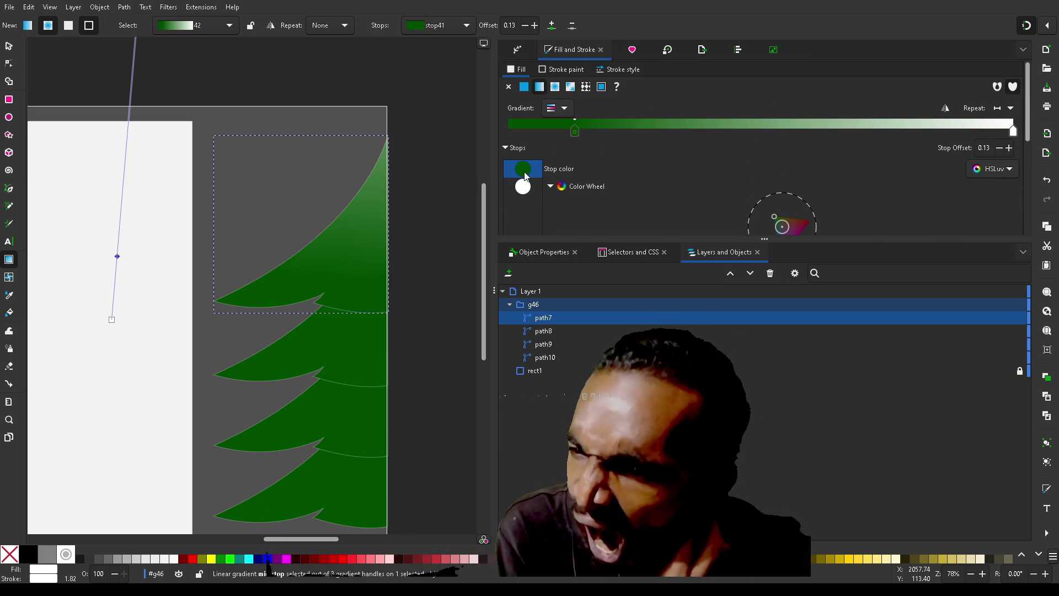
scroll(524, 175, down, 4)
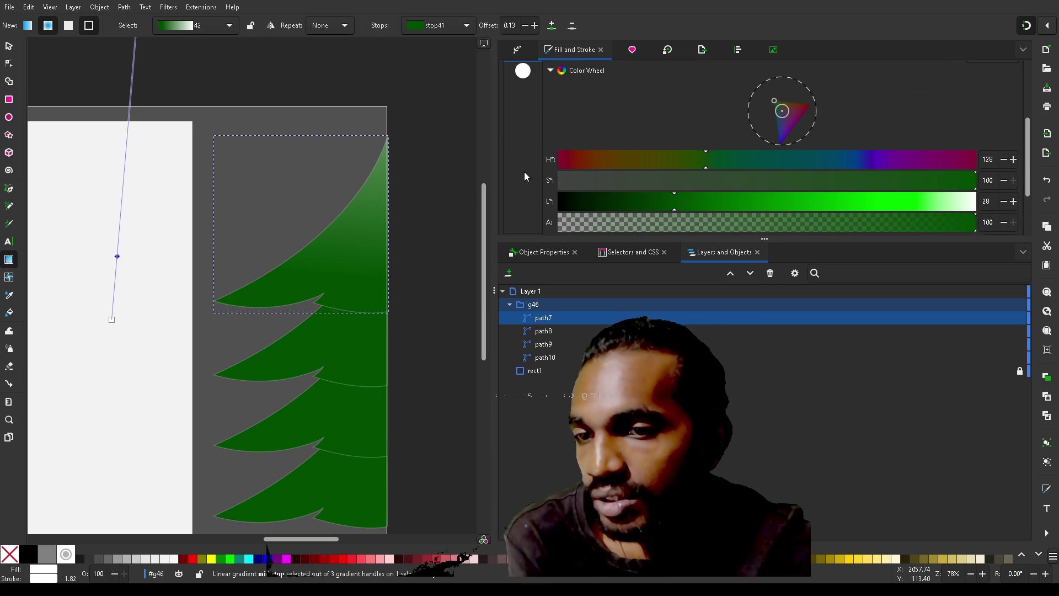
scroll(524, 177, up, 2)
click(524, 136)
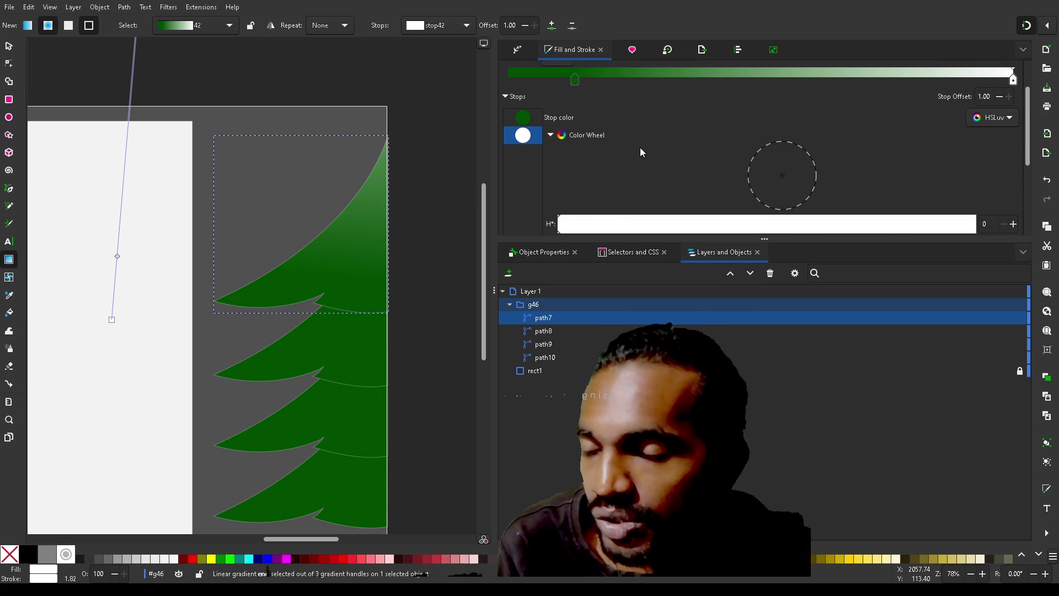
scroll(641, 152, down, 5)
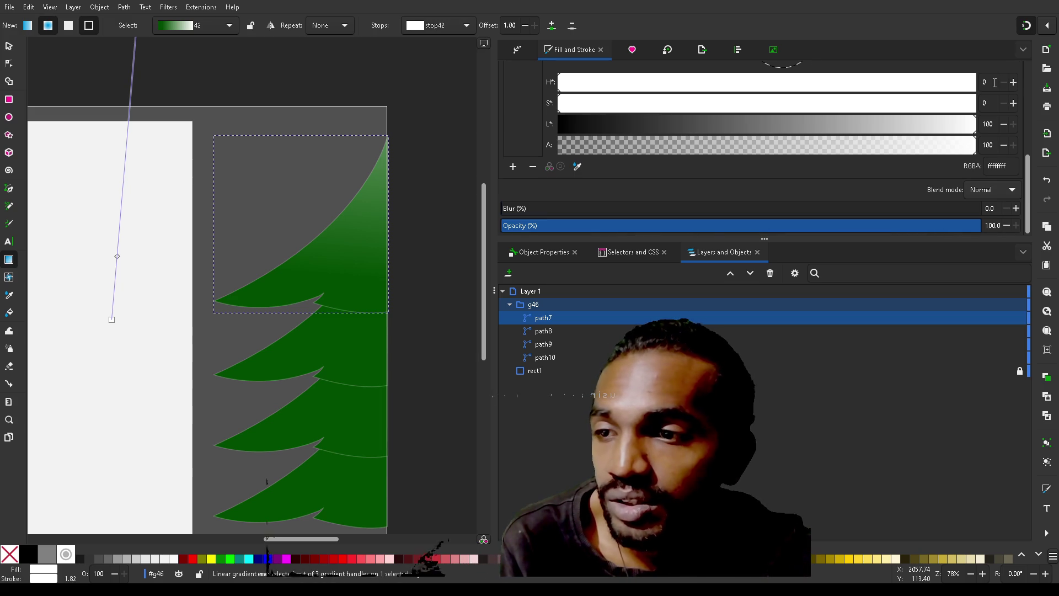
scroll(995, 84, up, 2)
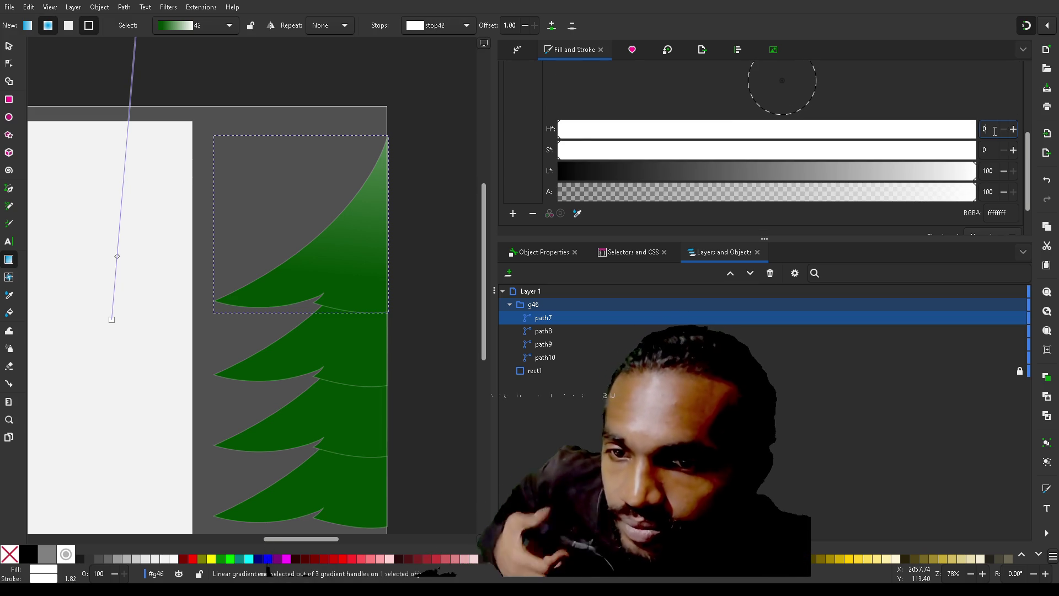
scroll(532, 105, up, 4)
click(523, 109)
scroll(905, 124, down, 4)
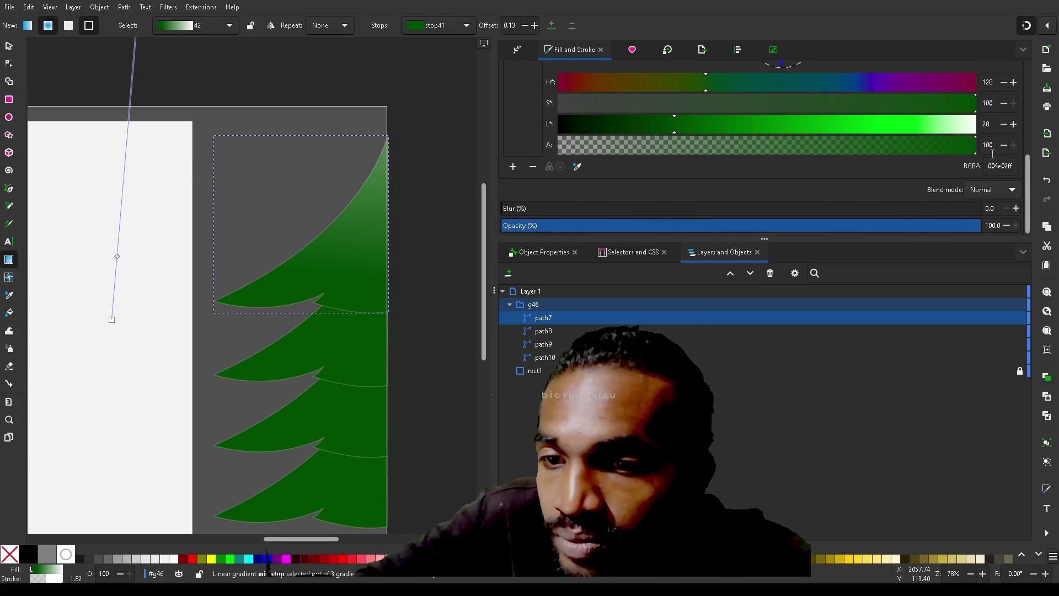
- Set the mid stop at offset 0.13 to white, RGBA ffffffff
double_click(1012, 165)
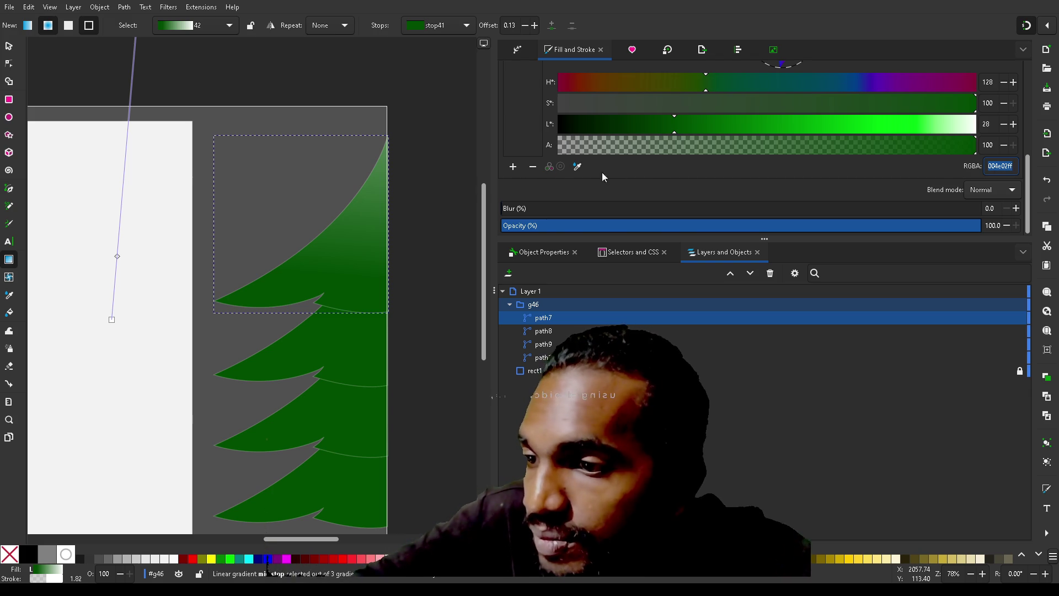
scroll(636, 173, up, 4)
click(522, 104)
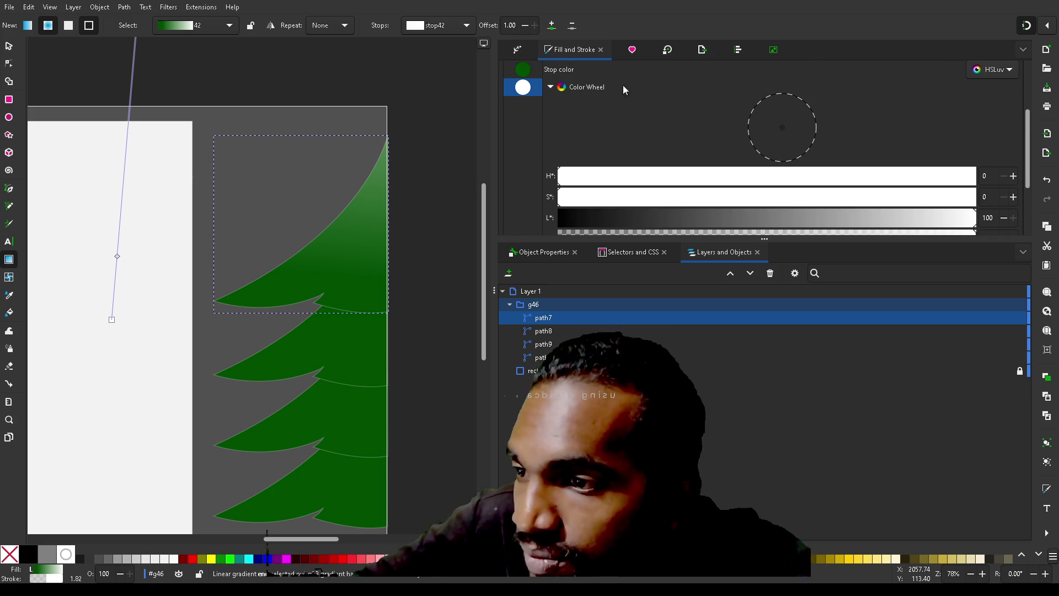
scroll(905, 98, down, 4)
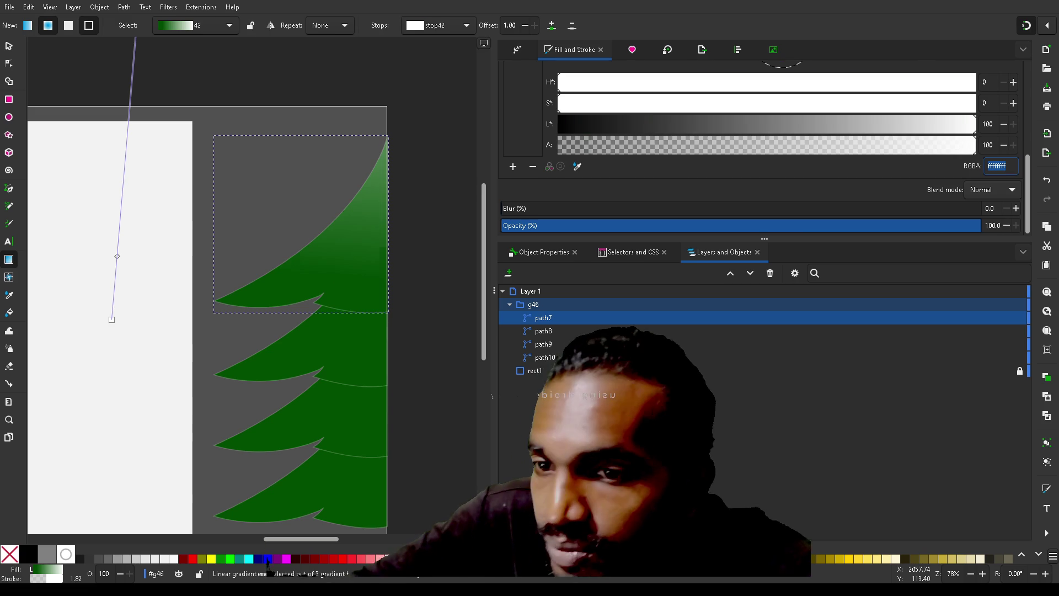
key(shift+Tab)
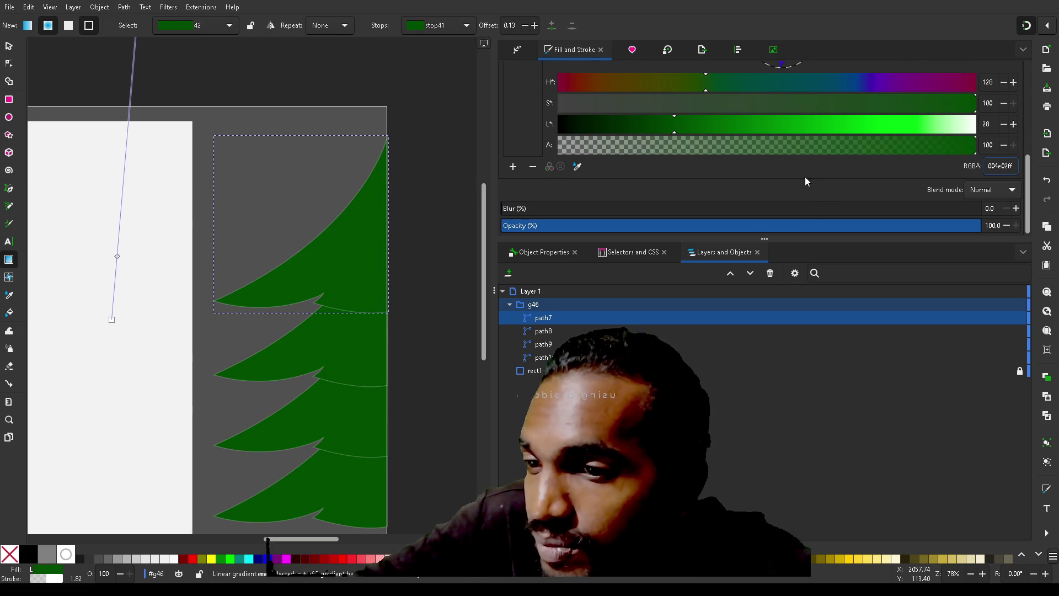
scroll(805, 178, up, 10)
click(525, 170)
scroll(527, 174, down, 4)
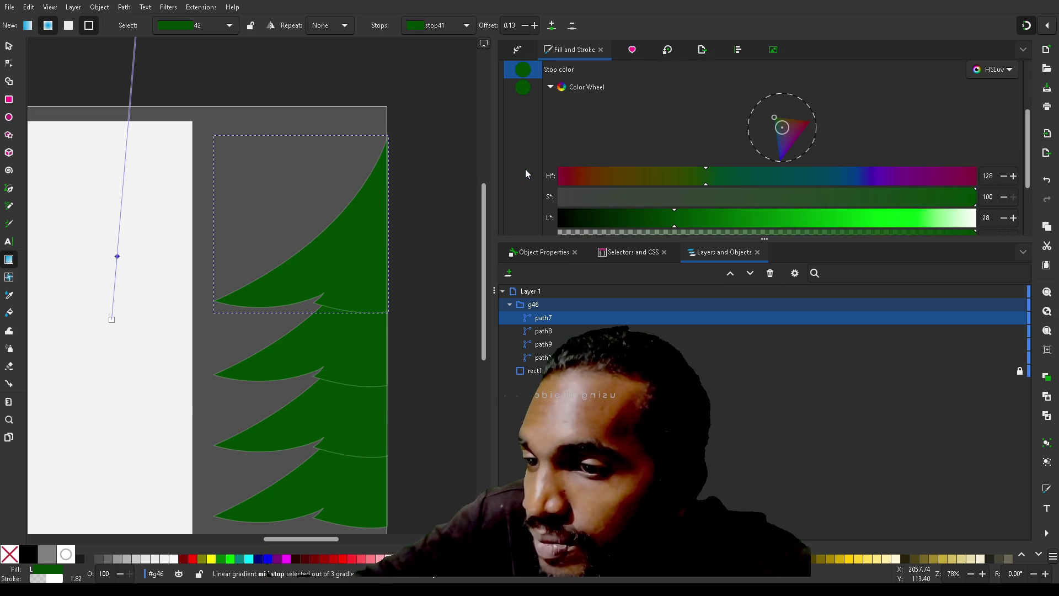
scroll(664, 133, down, 3)
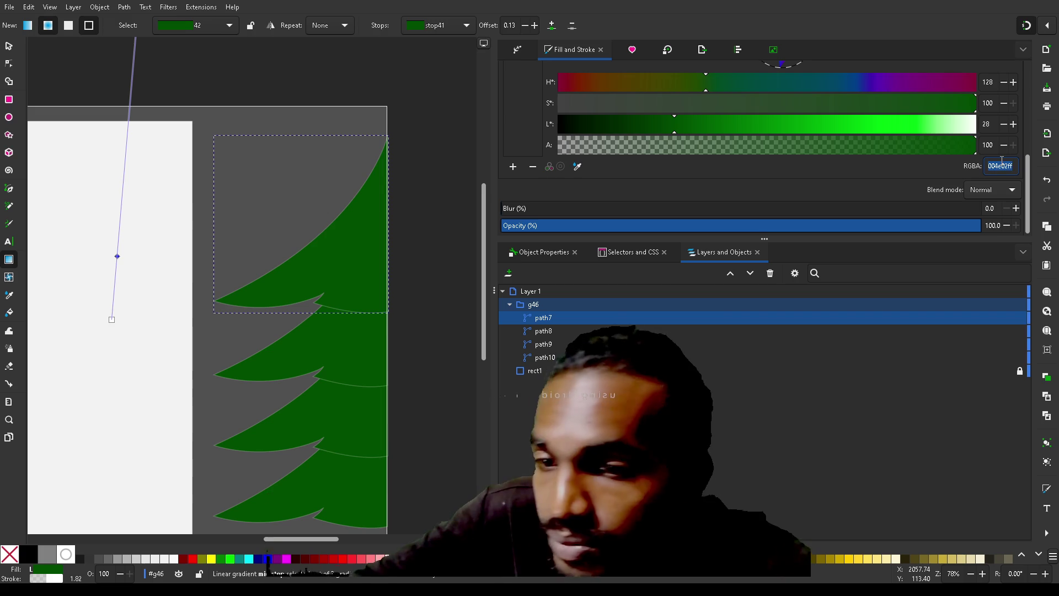
text(ffffffff)
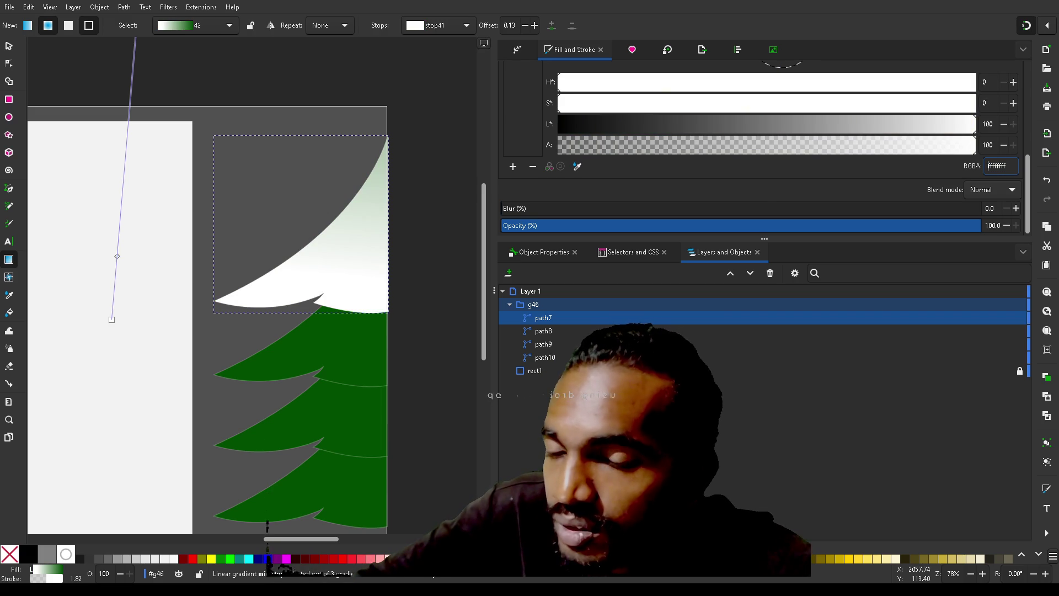
scroll(768, 204, up, 5)
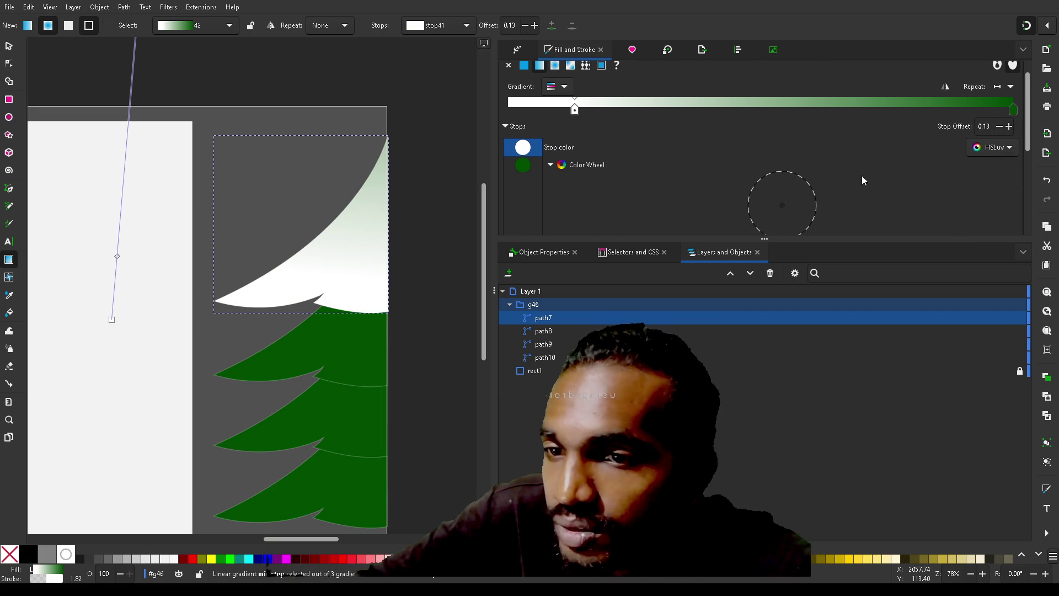
- Rearrange the gradient stops near the start and add a third stop
mouse_move(1014, 114)
mouse_down()
mouse_move(750, 113)
mouse_move(992, 112)
mouse_up()
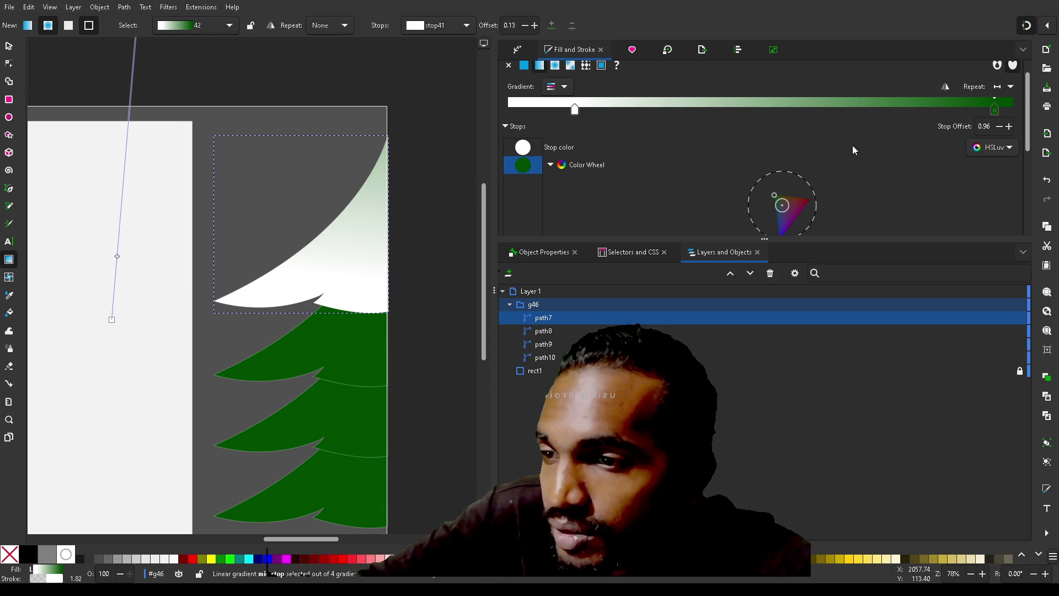
drag(576, 108, 447, 112)
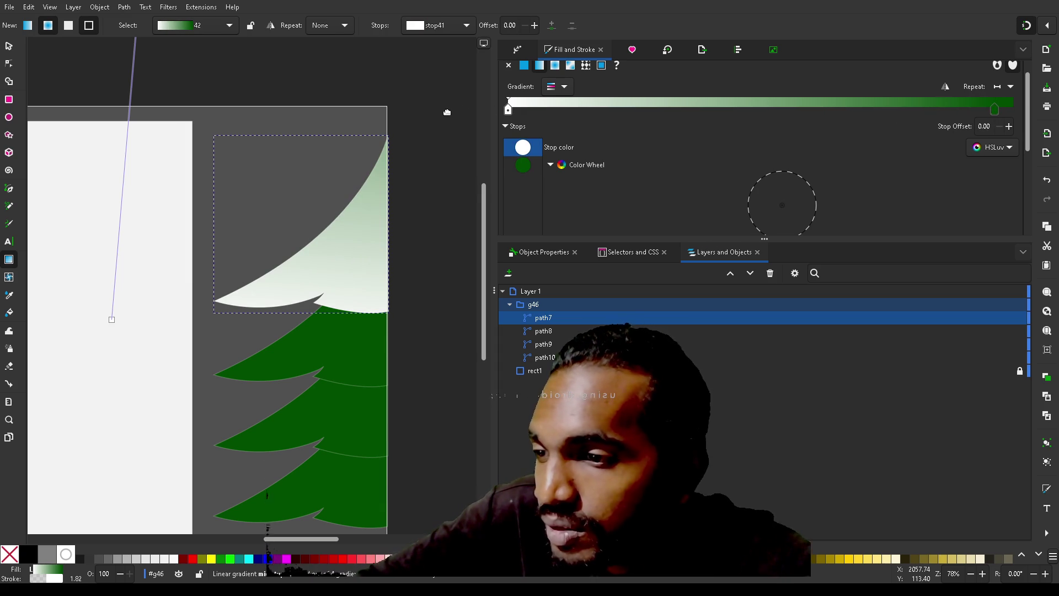
mouse_move(996, 108)
mouse_down()
mouse_move(584, 105)
mouse_move(602, 128)
mouse_move(610, 108)
mouse_move(728, 108)
mouse_move(657, 102)
mouse_up()
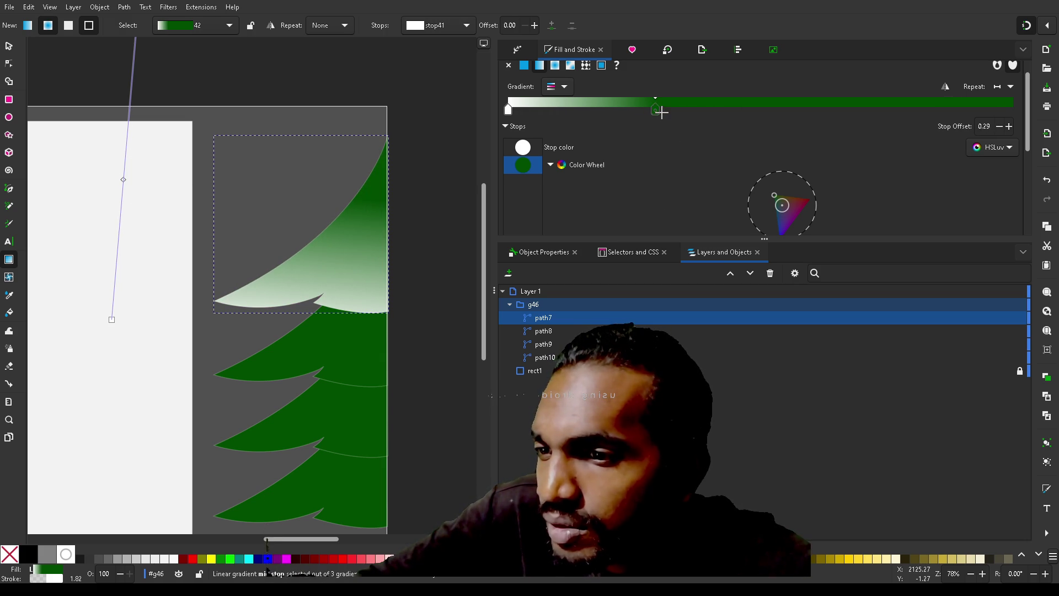
double_click(622, 100)
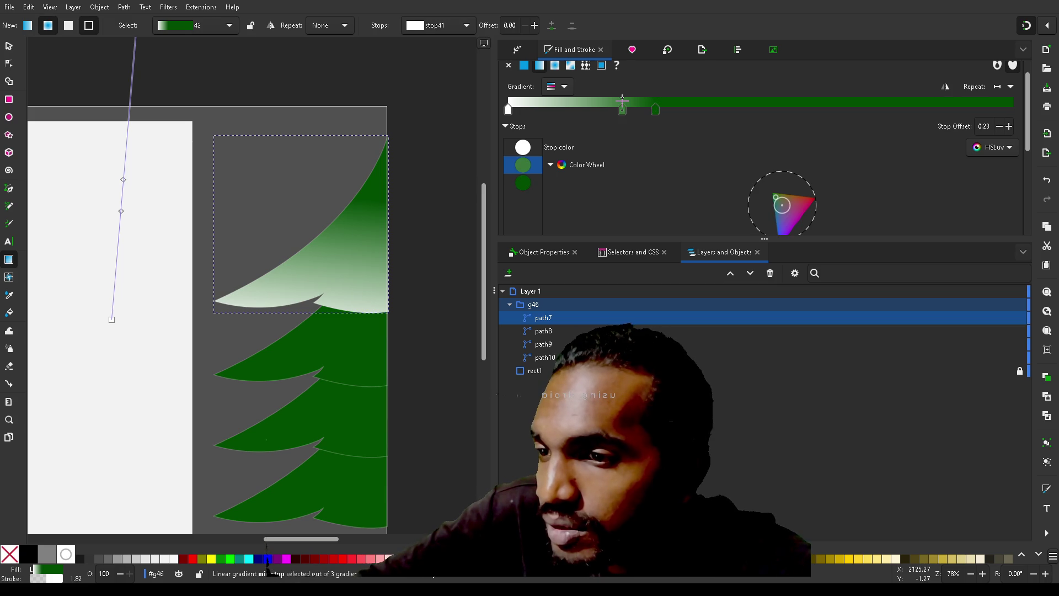
mouse_move(621, 110)
mouse_down()
mouse_move(548, 112)
mouse_move(489, 156)
mouse_move(547, 155)
mouse_up()
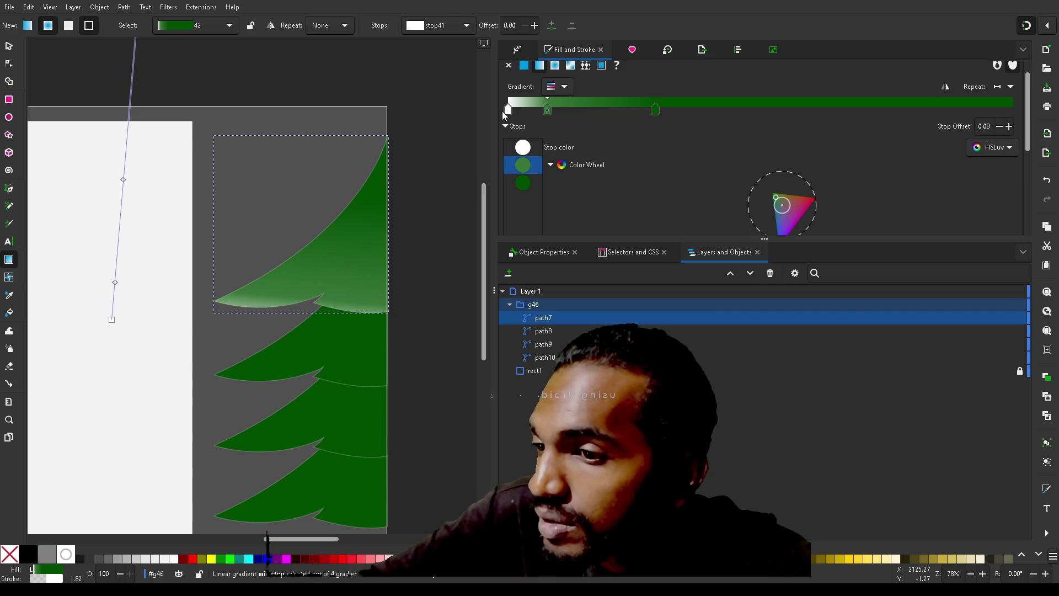
- Delete the white start stop and reposition the remaining stops along the gradient
click(508, 108)
key(Delete)
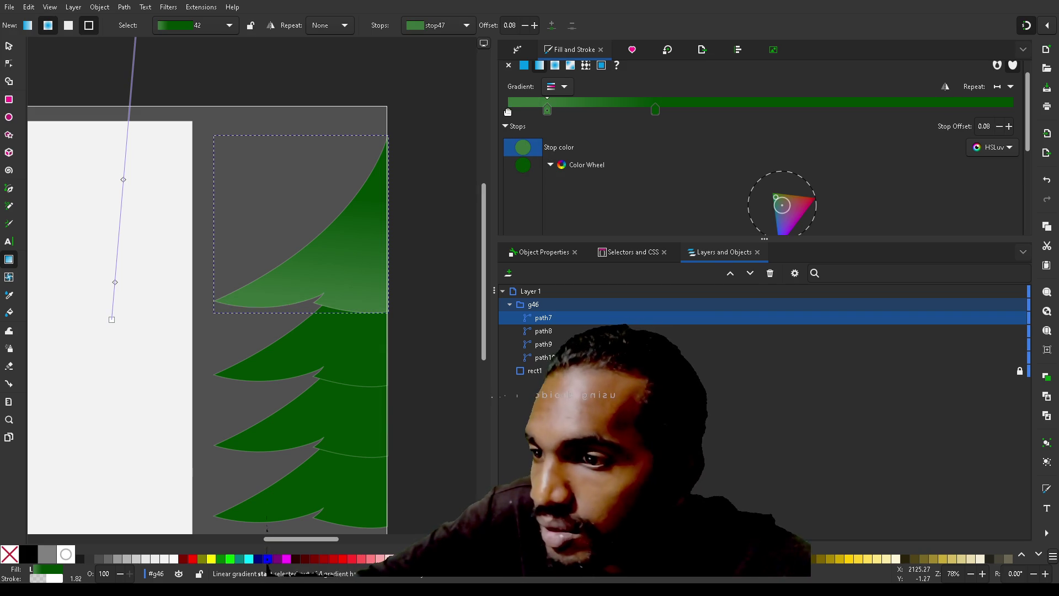
drag(526, 112, 447, 125)
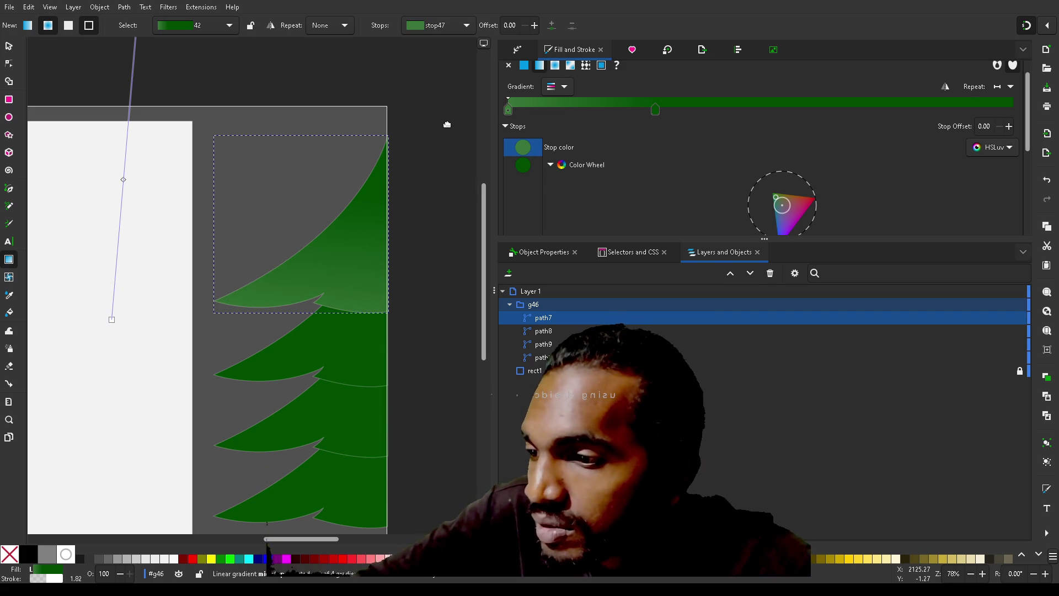
drag(658, 111, 864, 109)
mouse_move(693, 115)
mouse_down()
mouse_move(589, 120)
mouse_move(718, 113)
mouse_up()
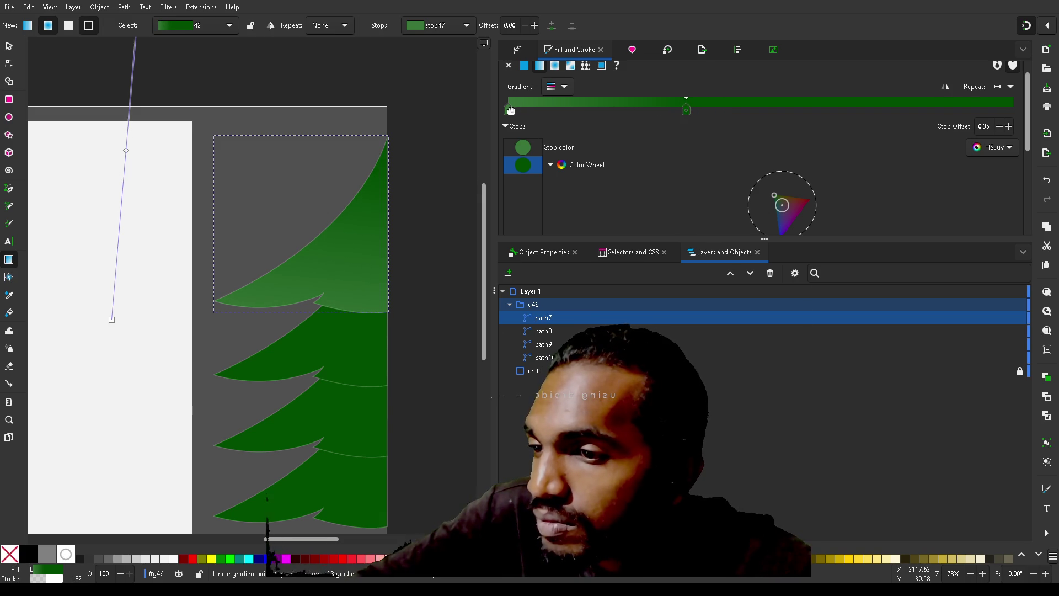
- Lighten the start stop to pale grey d5d5d5 with the L slider
scroll(672, 182, down, 3)
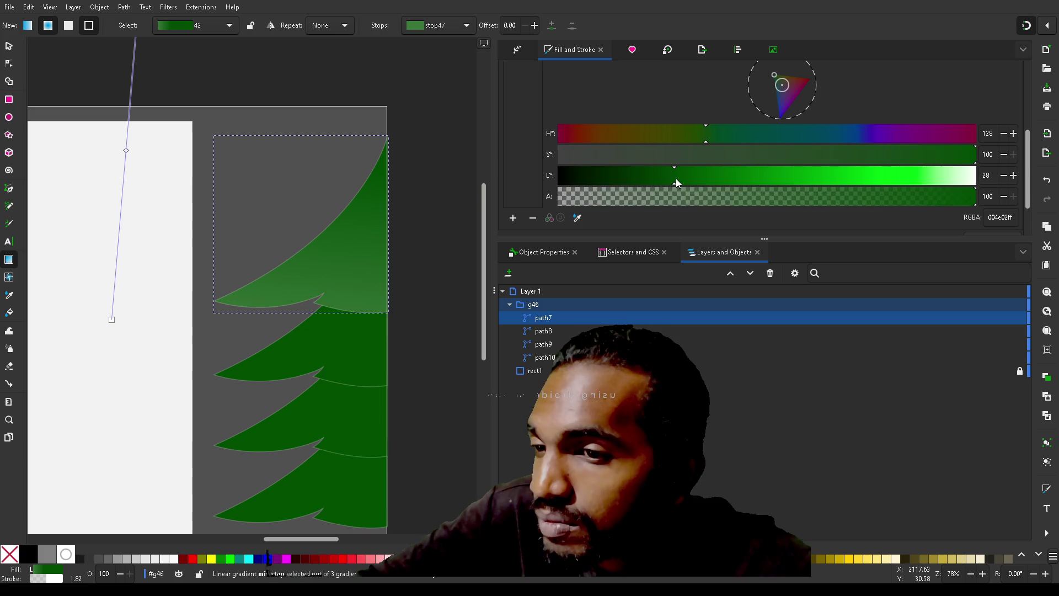
scroll(653, 88, up, 3)
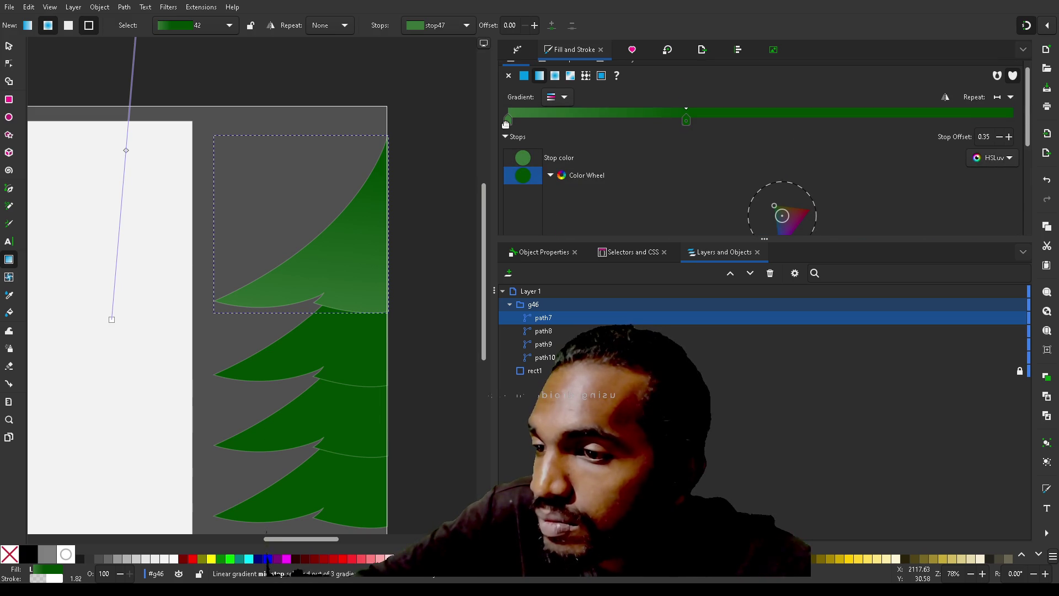
click(508, 119)
scroll(654, 177, down, 3)
scroll(654, 176, down, 2)
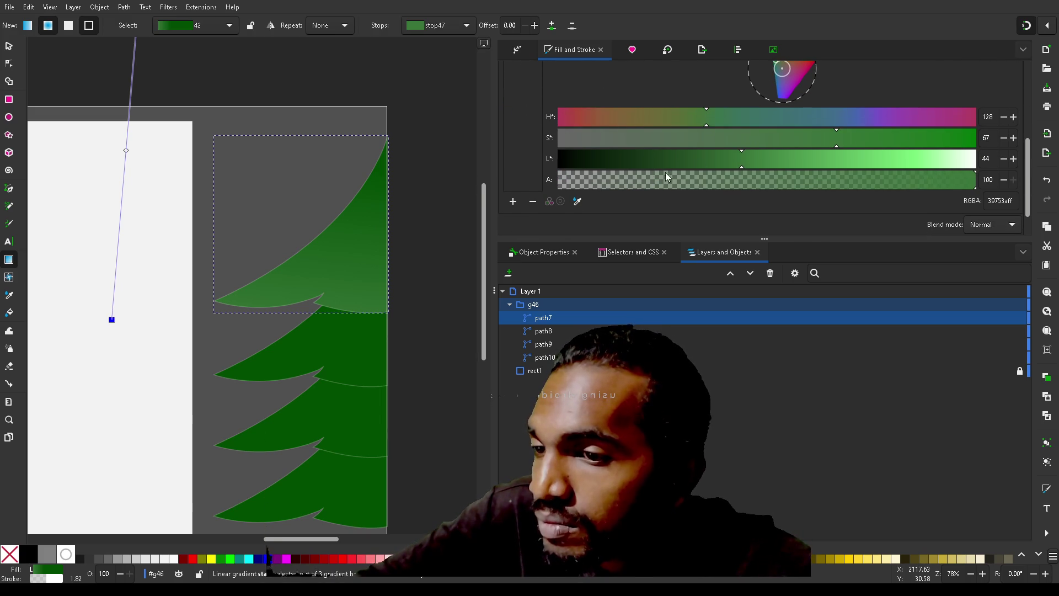
mouse_move(757, 163)
mouse_down()
mouse_move(970, 135)
mouse_move(917, 145)
mouse_up()
scroll(574, 98, up, 3)
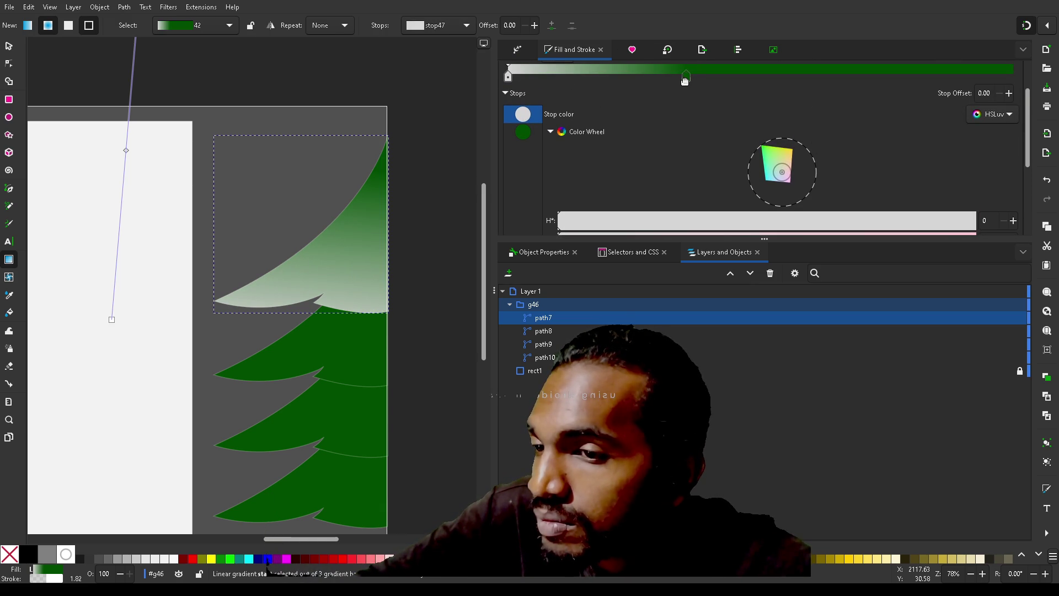
- Move the green gradient stop toward the start, then undo that move
click(685, 76)
mouse_move(684, 79)
mouse_down()
mouse_move(552, 80)
mouse_move(706, 84)
mouse_move(664, 86)
mouse_up()
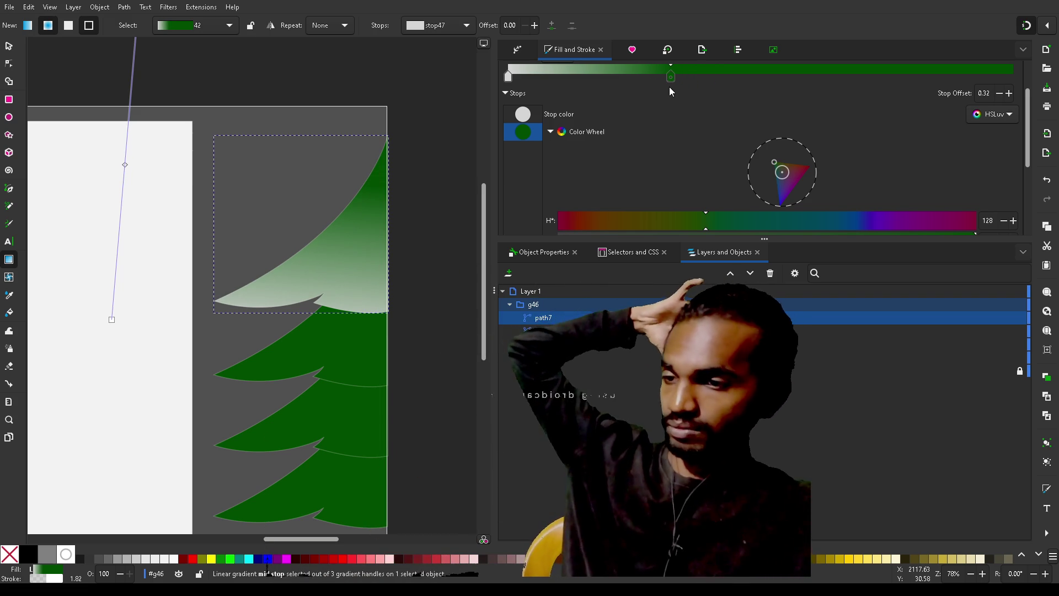
key(ctrl+z)
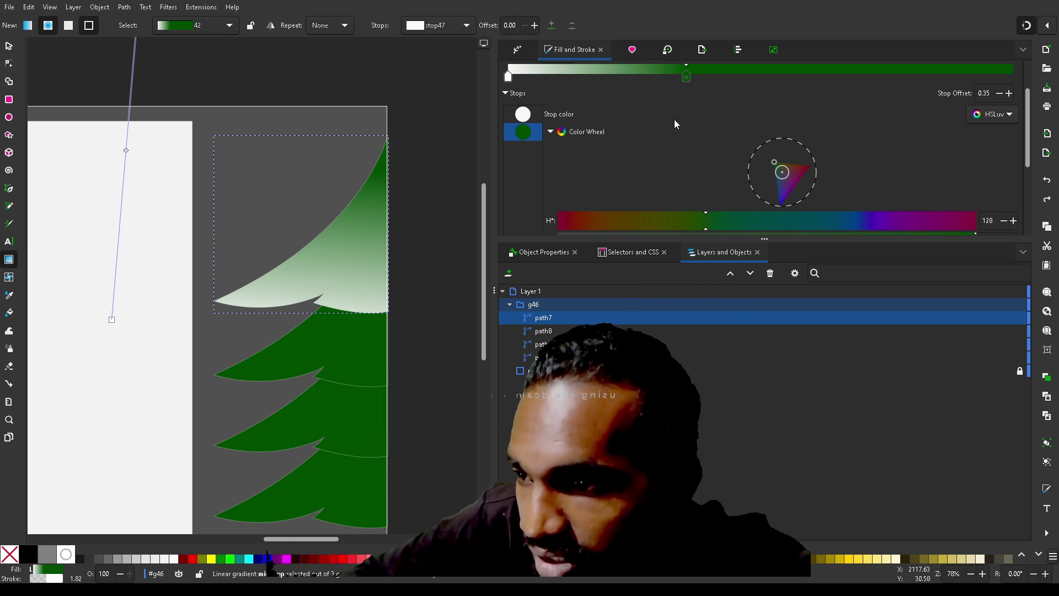
- Give the top branch a flat 004e00 fill sampled from a lower branch, and save
scroll(674, 119, up, 3)
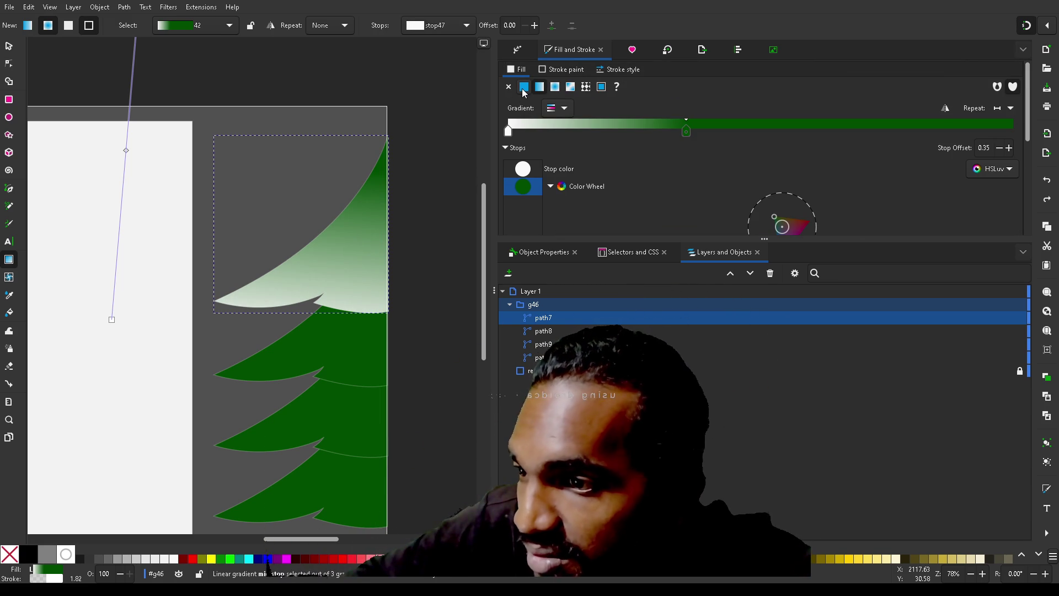
click(524, 88)
scroll(591, 166, down, 5)
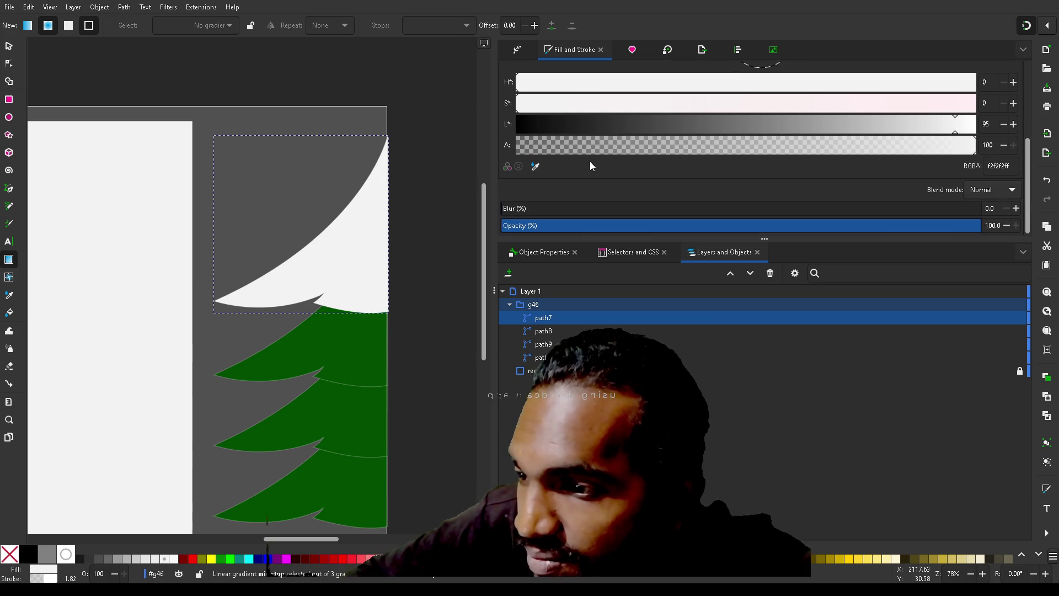
click(535, 166)
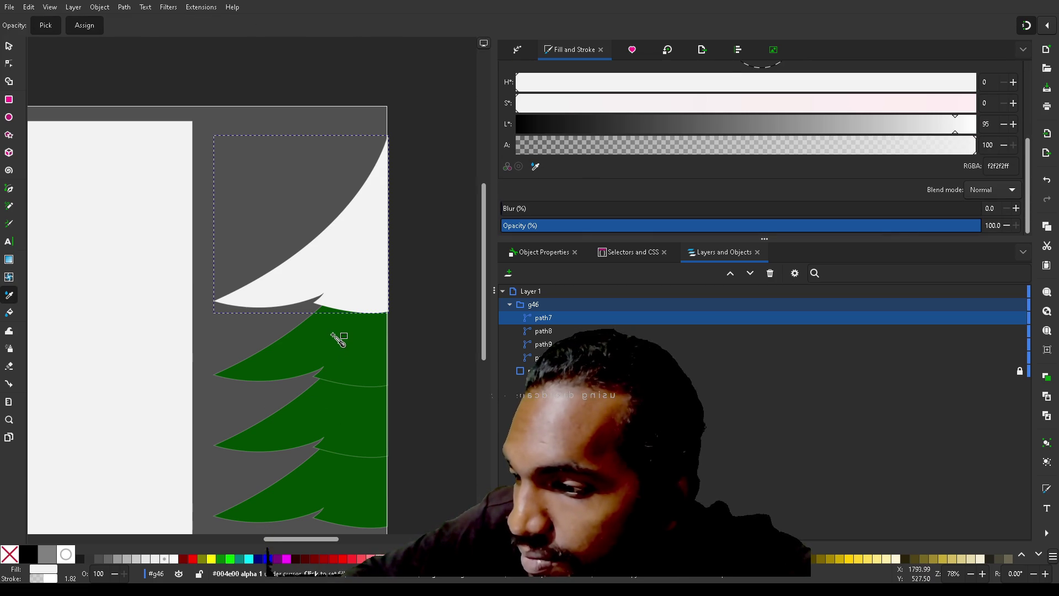
click(333, 335)
key(g)
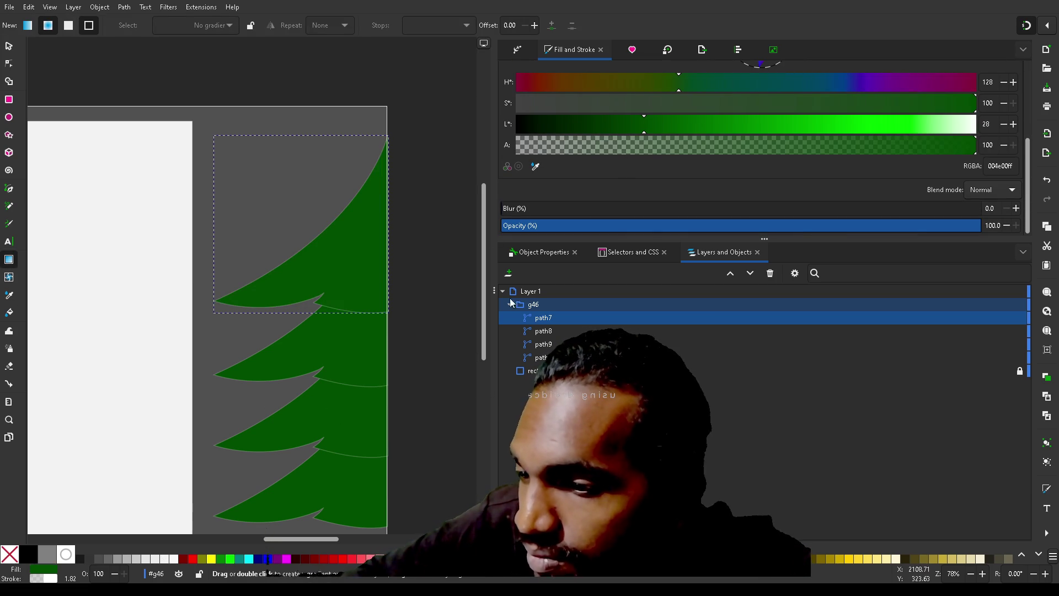
key(ctrl+s)
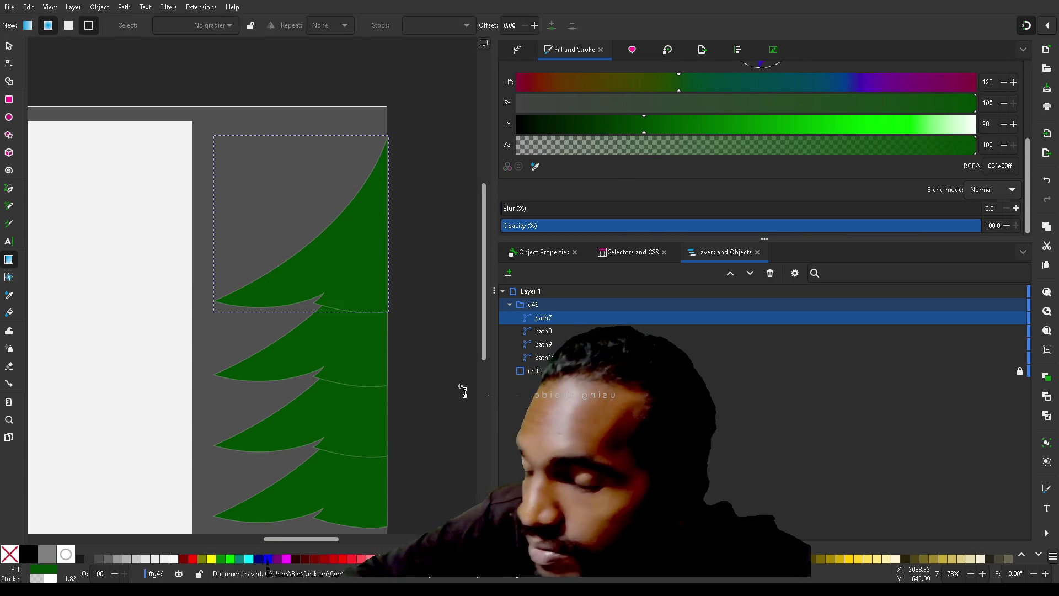